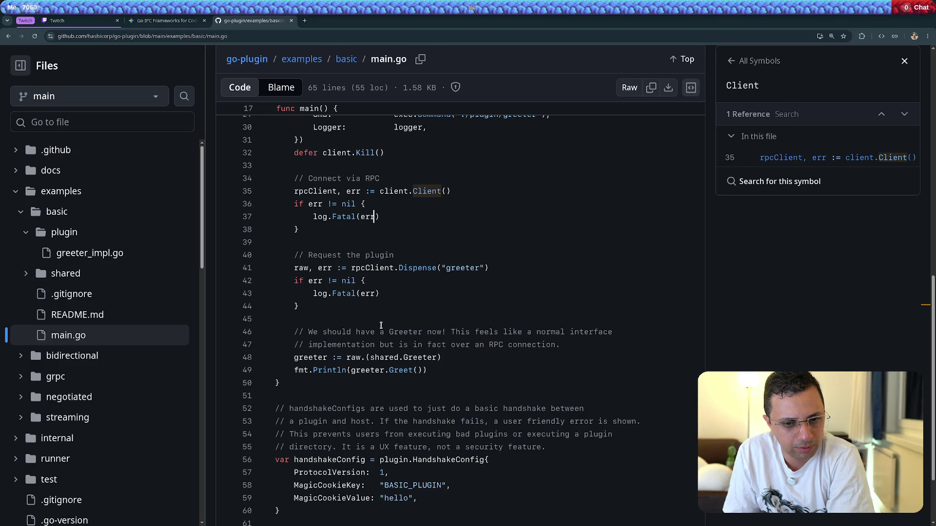
Look up where Dispense on line 41 is referenced in the basic example's main.go
{"action": "left_click", "coordinate": [416, 267]}
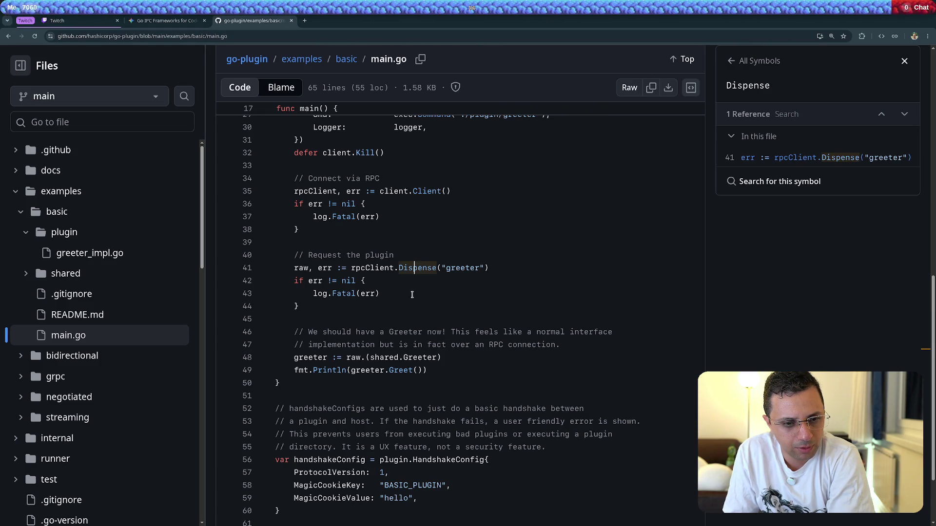
{"action": "scroll", "coordinate": [412, 295], "scroll_direction": "down", "scroll_amount": 2}
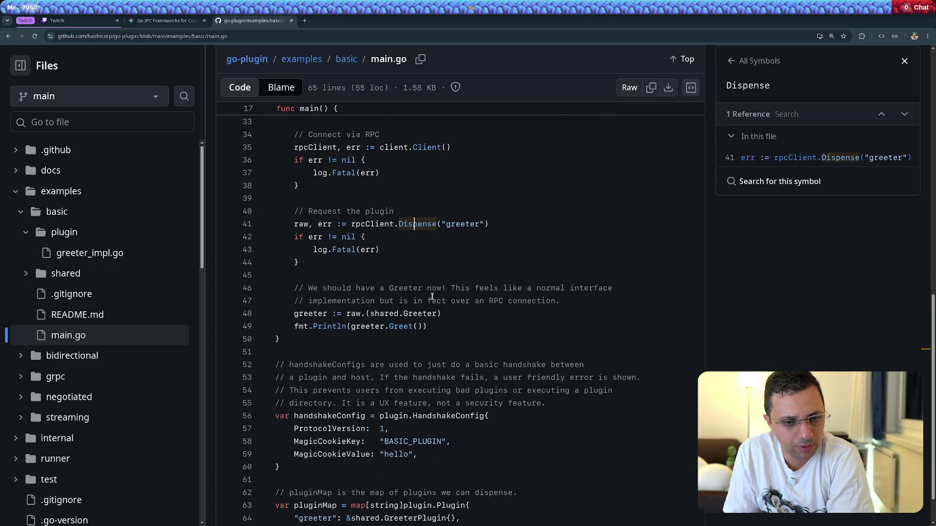
{"action": "left_click", "coordinate": [433, 314]}
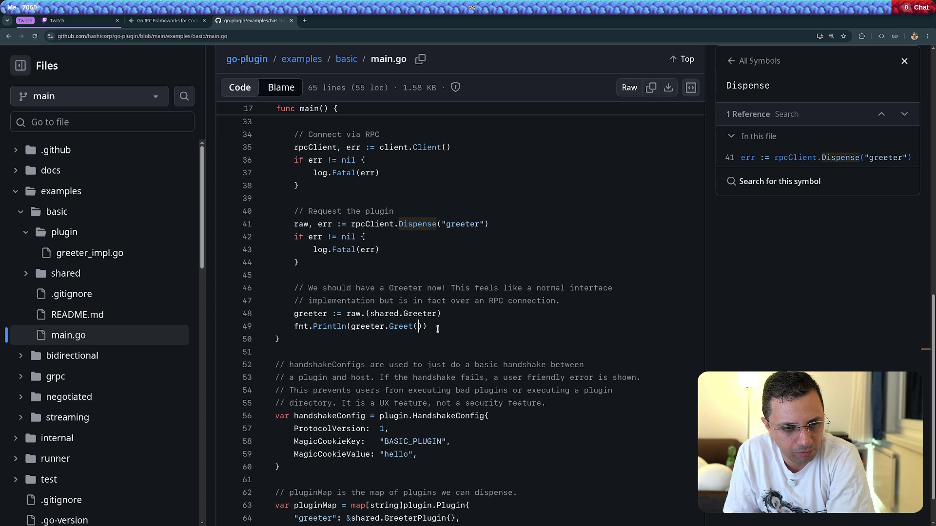
{"action": "scroll", "coordinate": [438, 330], "scroll_direction": "down", "scroll_amount": 2}
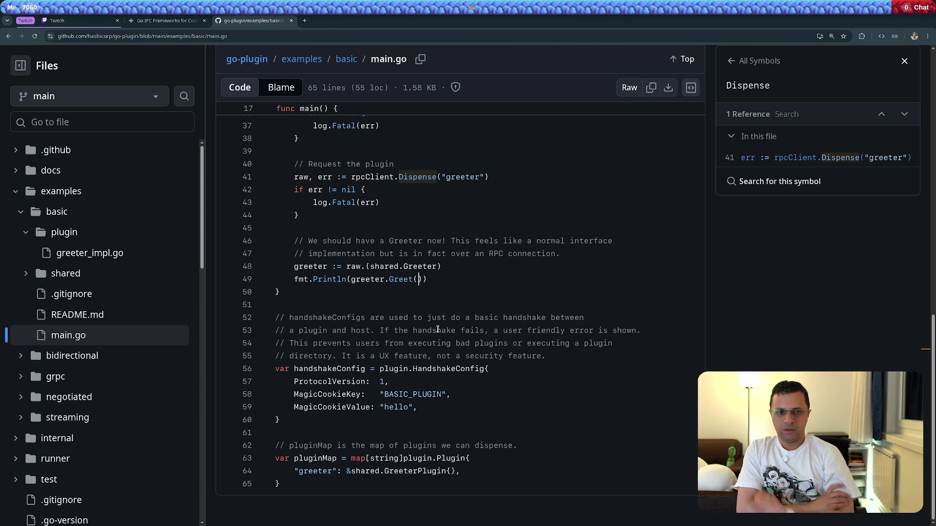
Review the rest of main.go, then return to the examples/basic folder listing
{"action": "scroll", "coordinate": [495, 343], "scroll_direction": "up", "scroll_amount": 5}
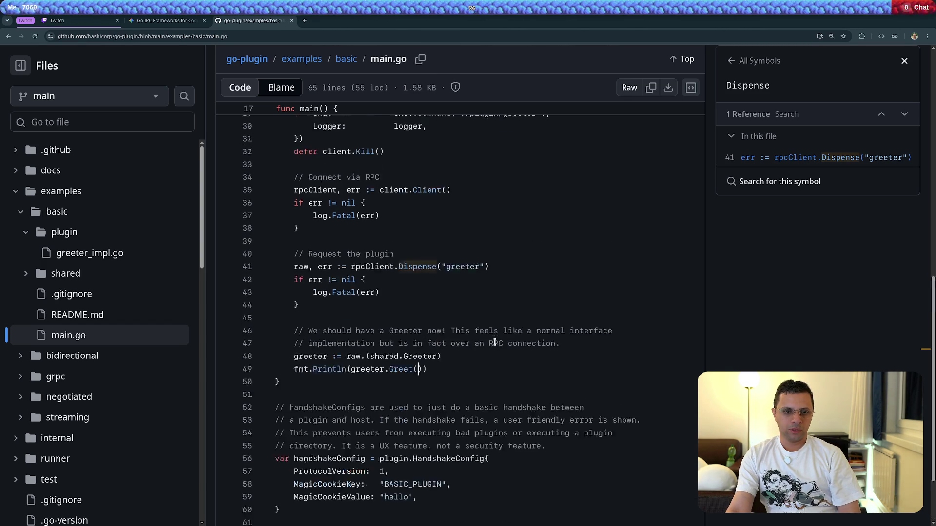
{"action": "scroll", "coordinate": [543, 350], "scroll_direction": "up", "scroll_amount": 4}
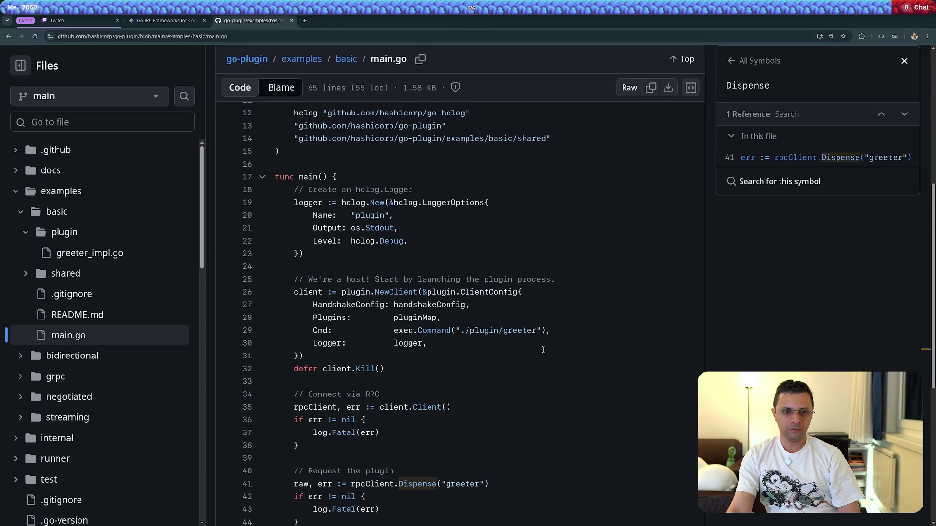
{"action": "scroll", "coordinate": [587, 349], "scroll_direction": "up", "scroll_amount": 1}
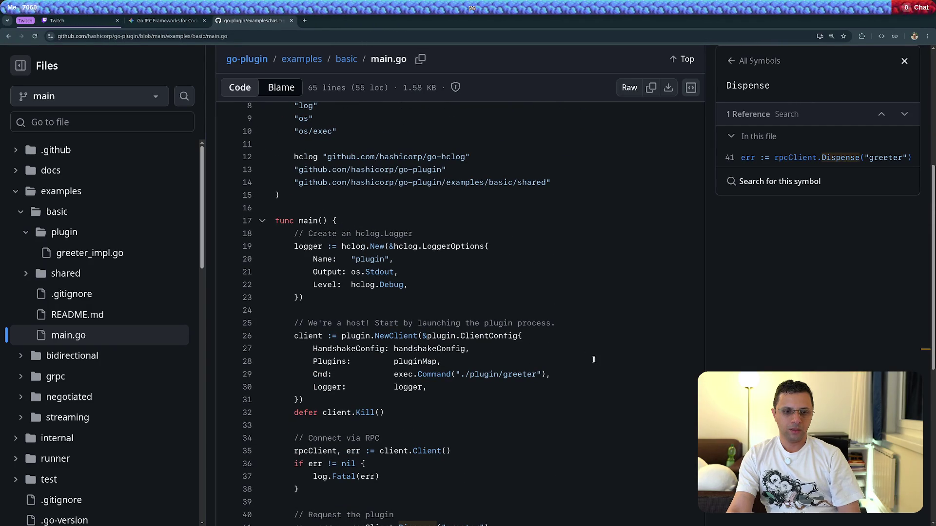
{"action": "scroll", "coordinate": [592, 359], "scroll_direction": "down", "scroll_amount": 2}
{"action": "scroll", "coordinate": [592, 356], "scroll_direction": "down", "scroll_amount": 1}
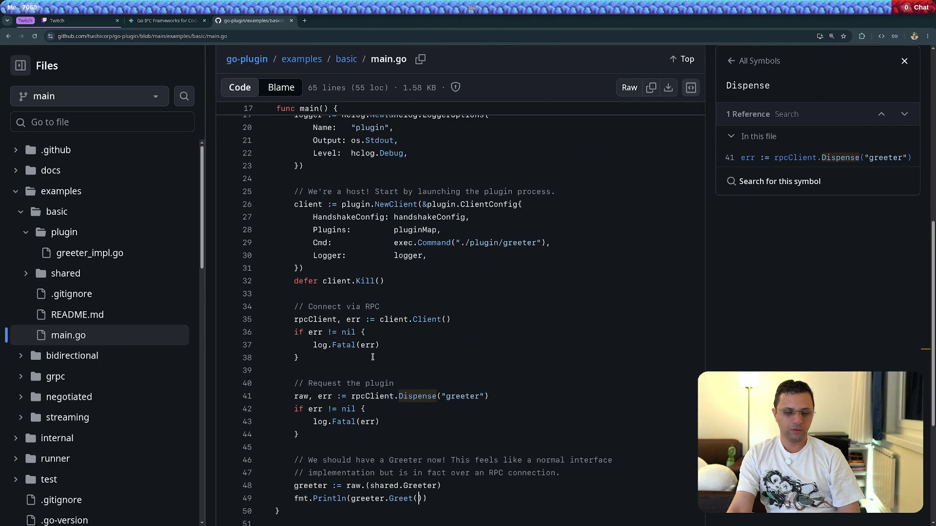
{"action": "scroll", "coordinate": [372, 357], "scroll_direction": "down", "scroll_amount": 5}
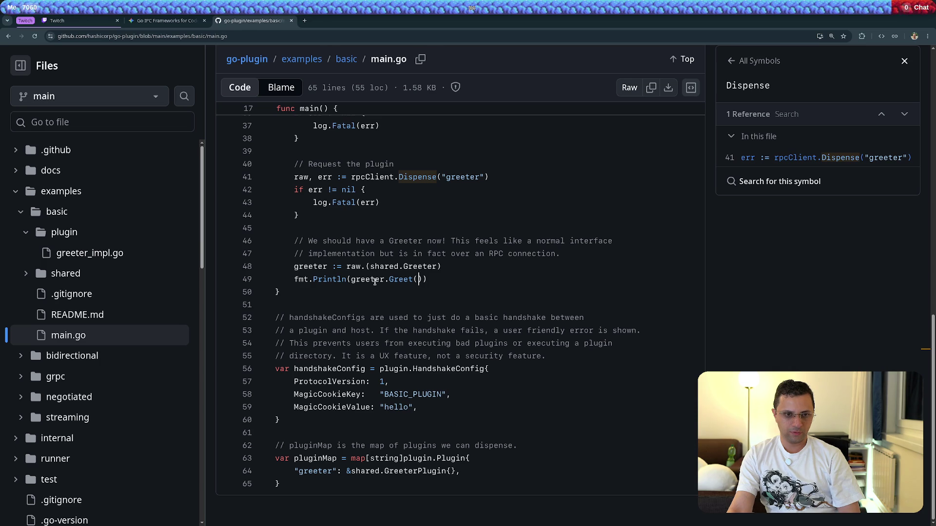
{"action": "left_click", "coordinate": [346, 59]}
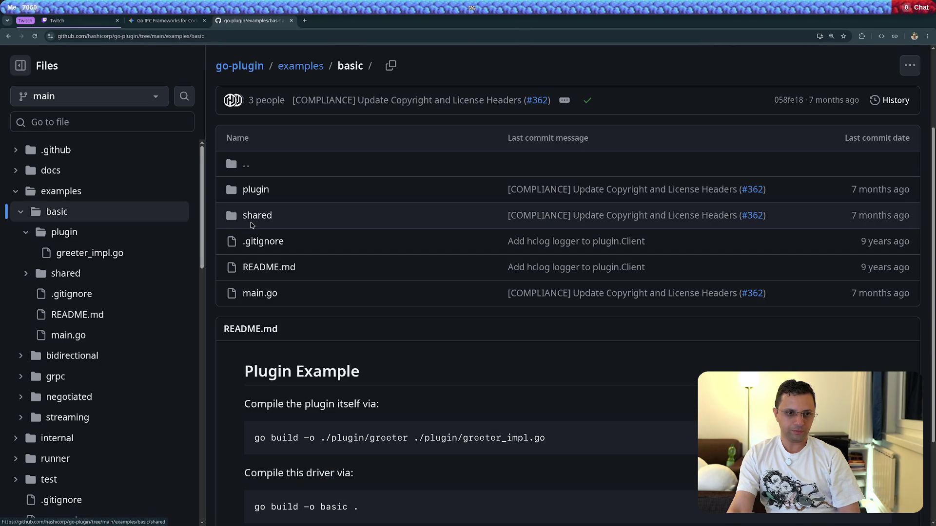
Read examples/basic/plugin/greeter_impl.go's plugin-serving code, then go back to the Gemini chat
{"action": "left_click", "coordinate": [256, 191]}
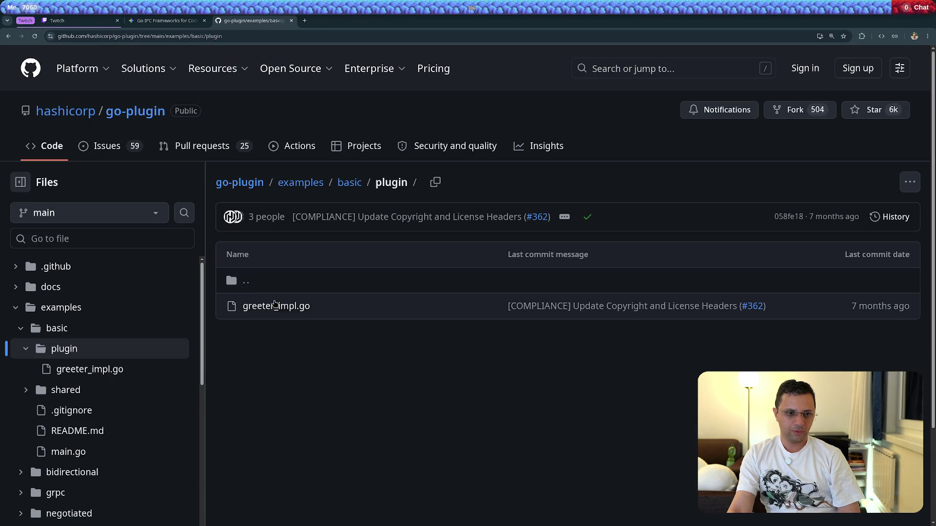
{"action": "left_click", "coordinate": [273, 308]}
{"action": "scroll", "coordinate": [274, 307], "scroll_direction": "down", "scroll_amount": 6}
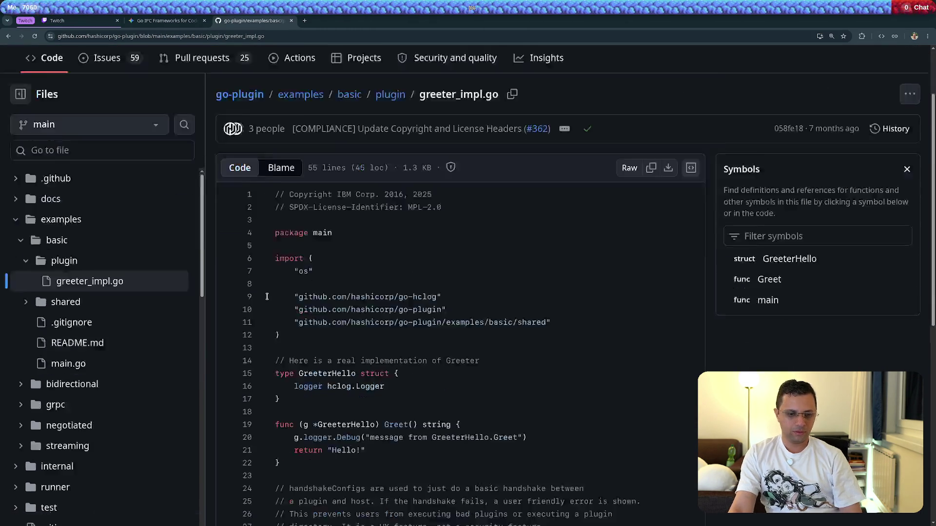
{"action": "scroll", "coordinate": [273, 322], "scroll_direction": "down", "scroll_amount": 3}
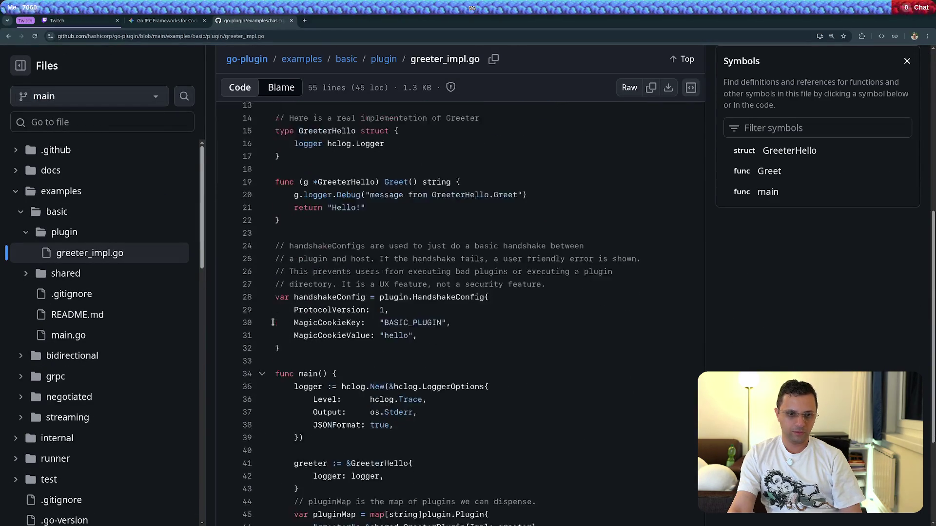
{"action": "scroll", "coordinate": [273, 323], "scroll_direction": "down", "scroll_amount": 3}
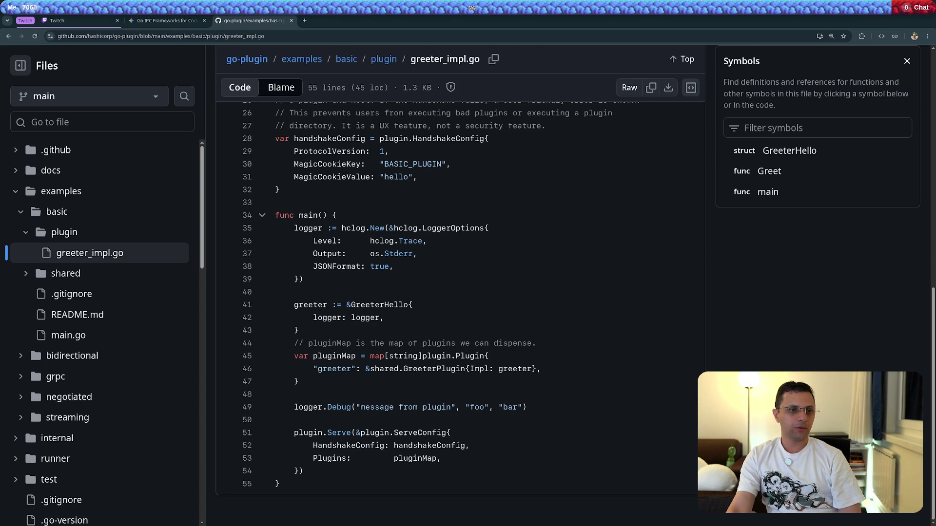
{"action": "key", "text": "ctrl+shift+Tab"}
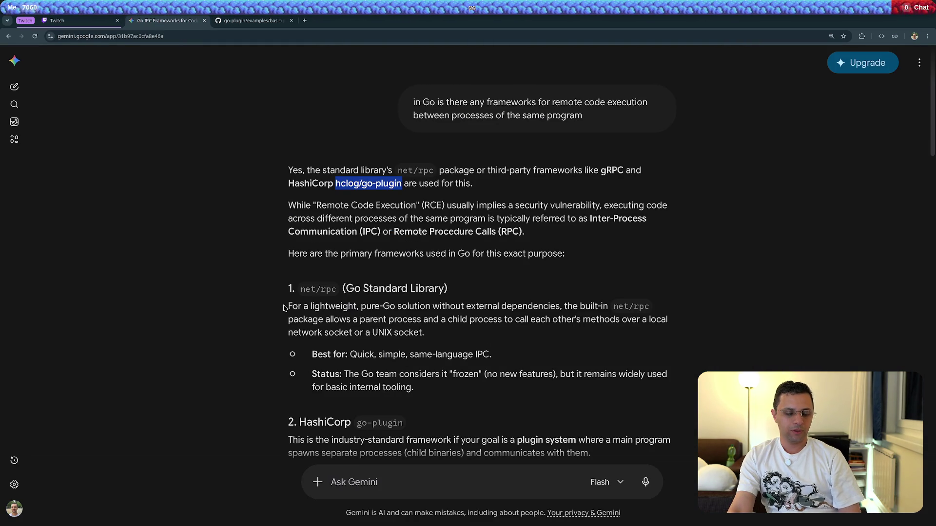
{"action": "left_click", "coordinate": [314, 291]}
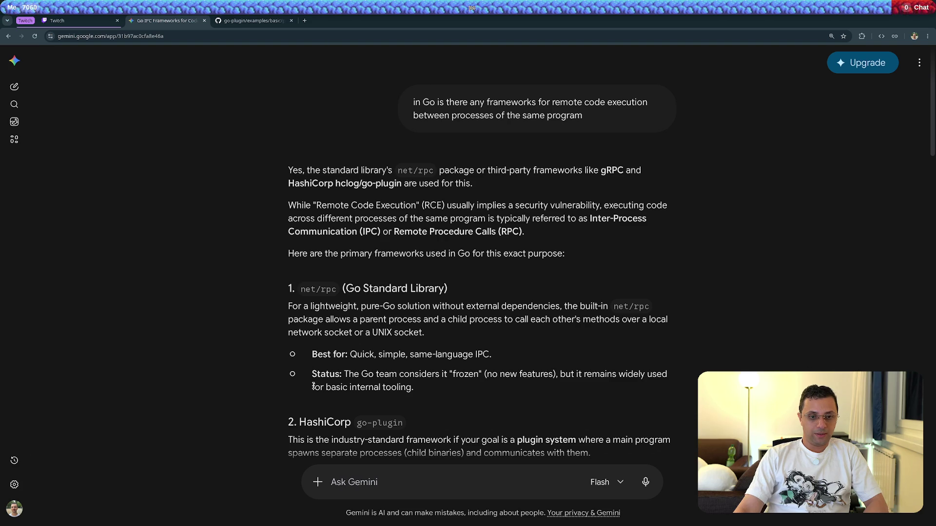
{"action": "scroll", "coordinate": [314, 387], "scroll_direction": "down", "scroll_amount": 1}
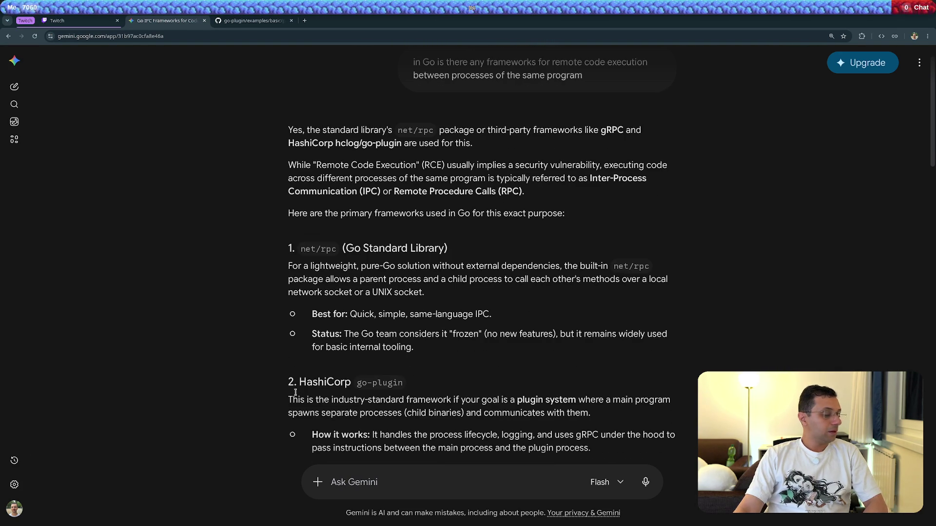
{"action": "scroll", "coordinate": [295, 392], "scroll_direction": "down", "scroll_amount": 2}
{"action": "scroll", "coordinate": [249, 401], "scroll_direction": "down", "scroll_amount": 5}
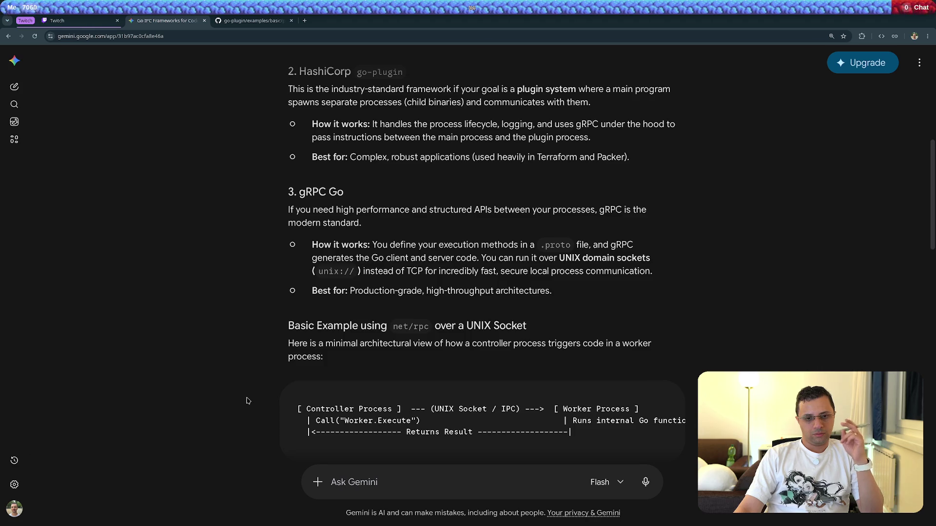
{"action": "scroll", "coordinate": [247, 401], "scroll_direction": "down", "scroll_amount": 1}
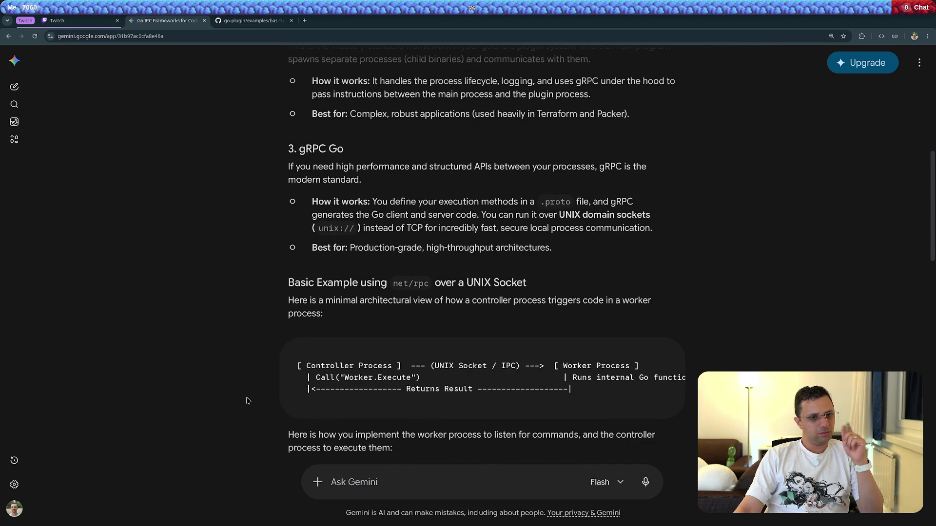
{"action": "scroll", "coordinate": [248, 401], "scroll_direction": "down", "scroll_amount": 5}
{"action": "scroll", "coordinate": [247, 401], "scroll_direction": "down", "scroll_amount": 7}
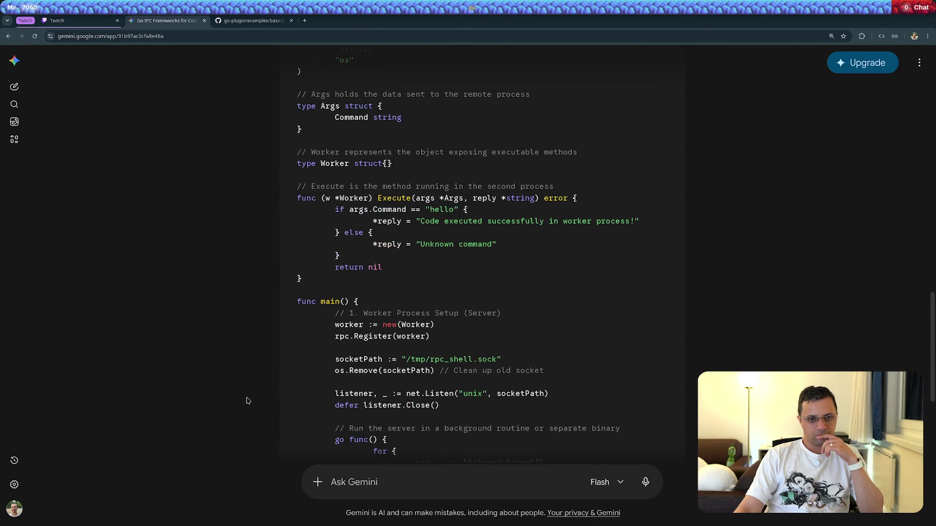
{"action": "scroll", "coordinate": [248, 400], "scroll_direction": "up", "scroll_amount": 5}
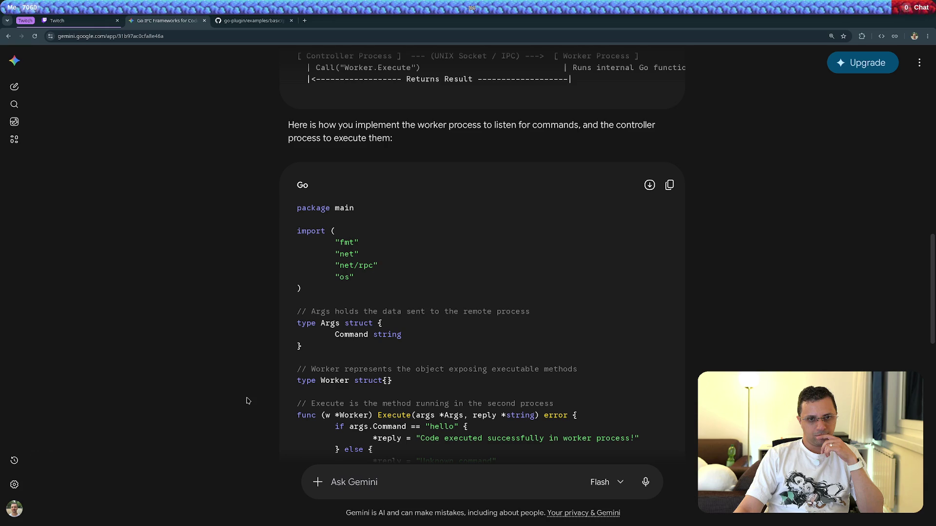
{"action": "scroll", "coordinate": [248, 400], "scroll_direction": "up", "scroll_amount": 3}
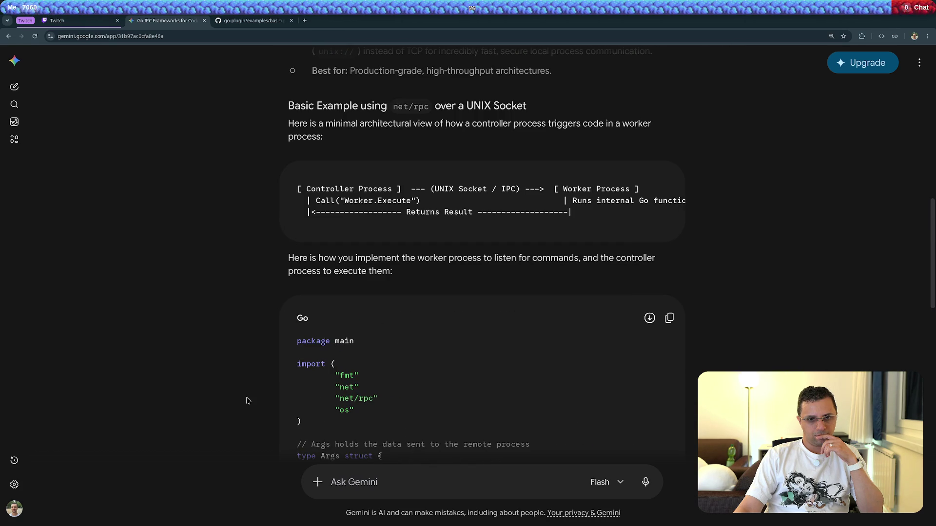
{"action": "scroll", "coordinate": [248, 400], "scroll_direction": "down", "scroll_amount": 9}
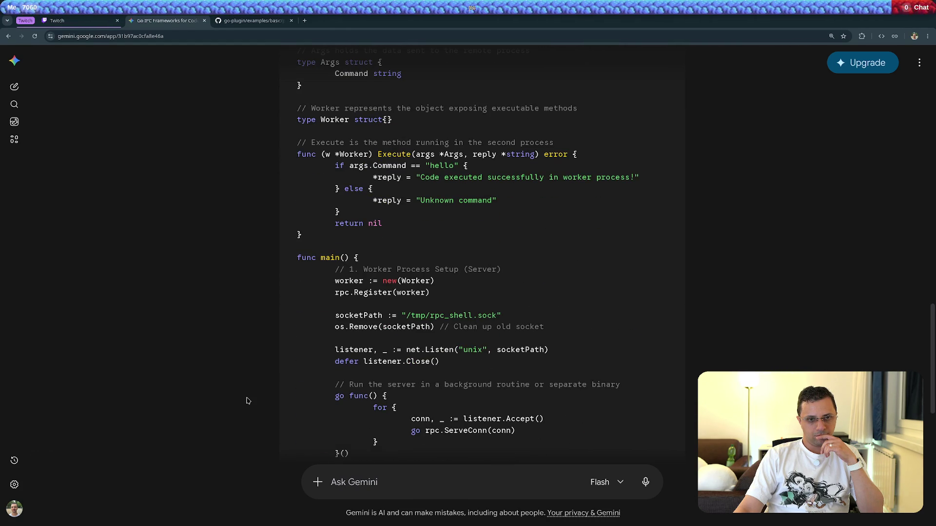
{"action": "scroll", "coordinate": [248, 401], "scroll_direction": "up", "scroll_amount": 2}
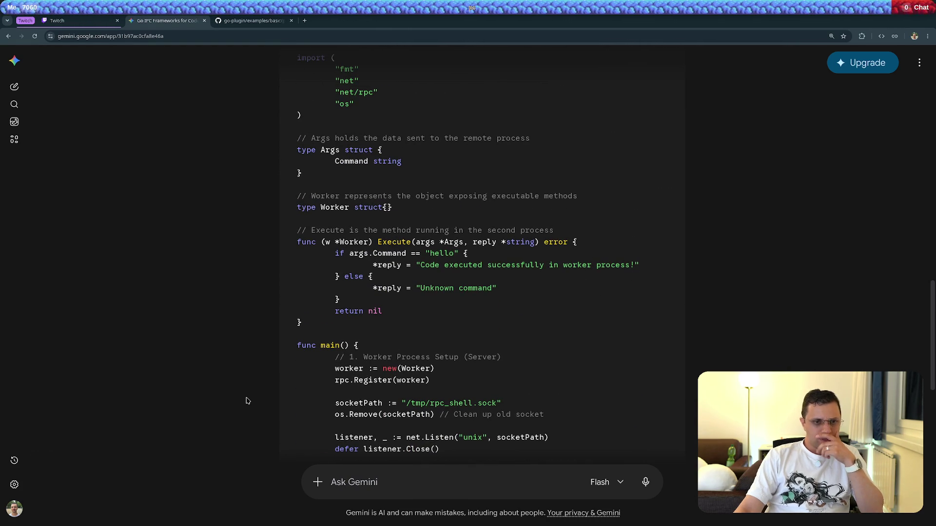
{"action": "scroll", "coordinate": [248, 401], "scroll_direction": "down", "scroll_amount": 3}
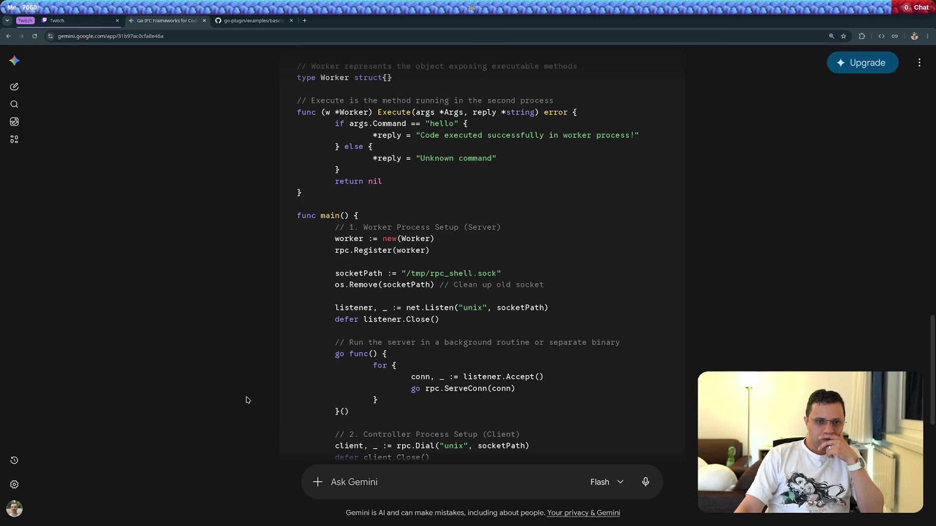
{"action": "double_click", "coordinate": [409, 238]}
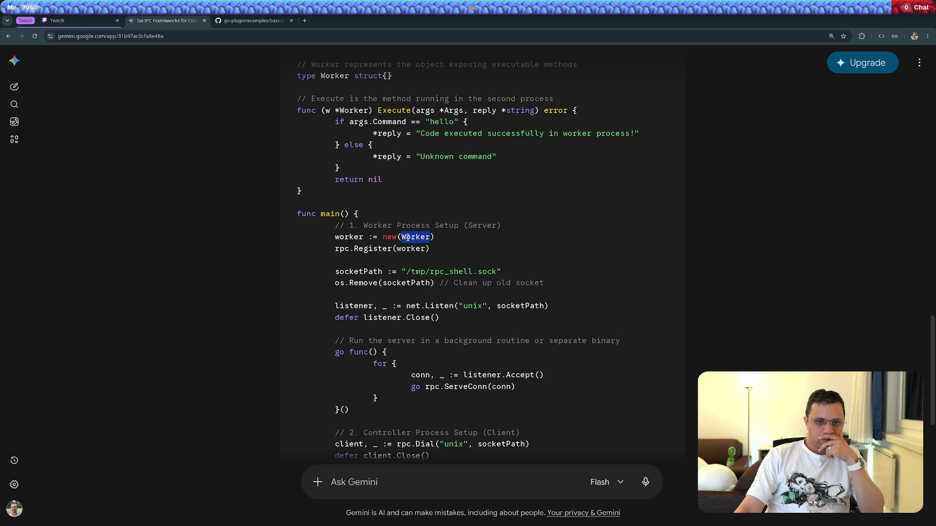
{"action": "double_click", "coordinate": [405, 249]}
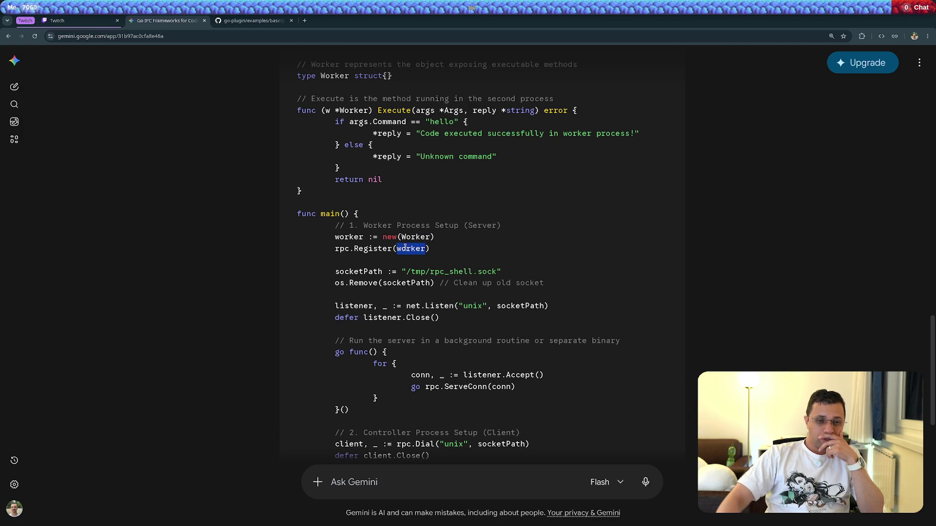
{"action": "scroll", "coordinate": [405, 248], "scroll_direction": "up", "scroll_amount": 5}
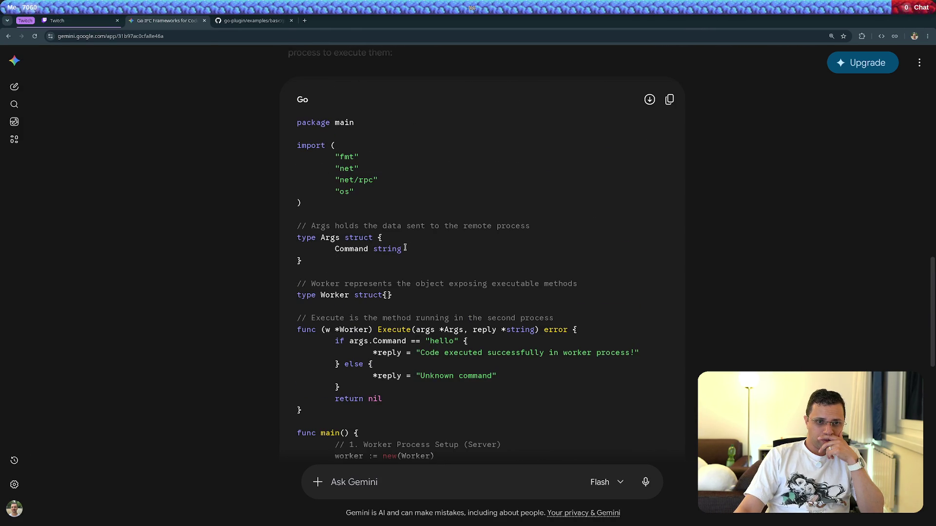
{"action": "double_click", "coordinate": [367, 181]}
{"action": "scroll", "coordinate": [477, 287], "scroll_direction": "down", "scroll_amount": 6}
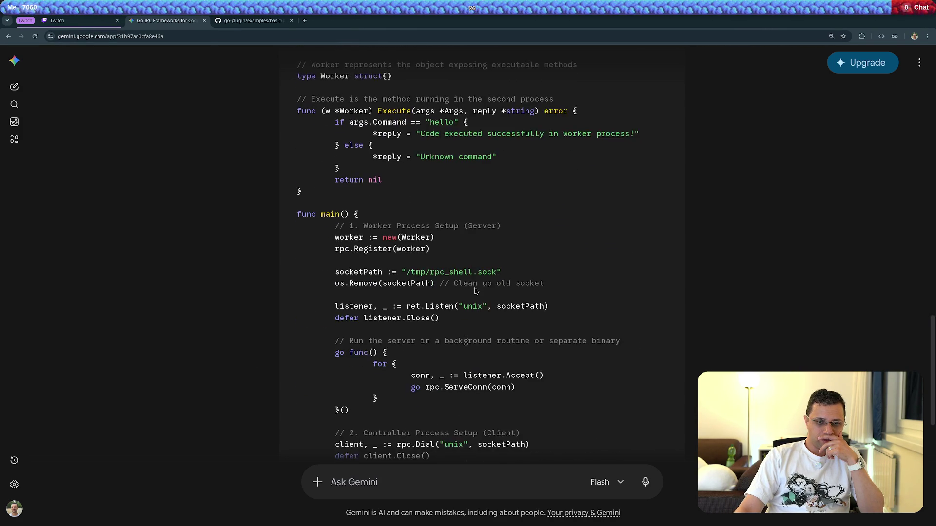
{"action": "double_click", "coordinate": [410, 161]}
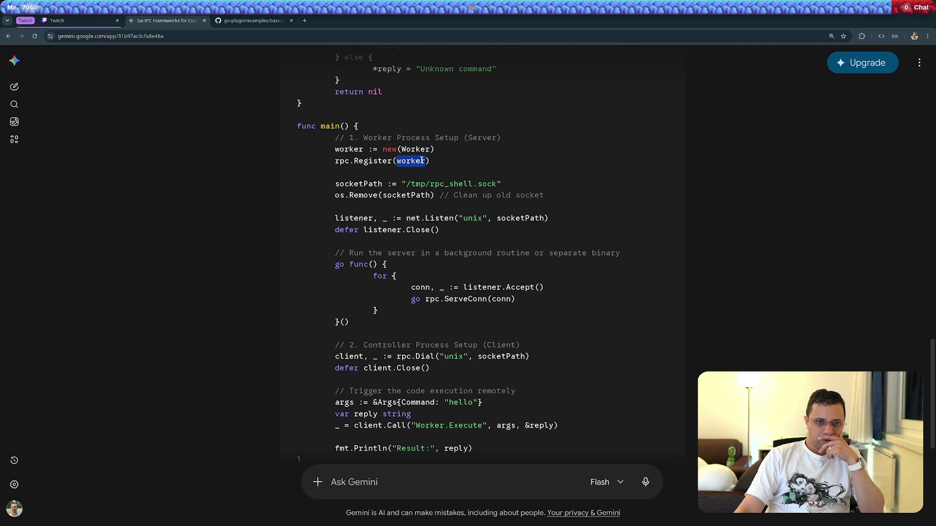
{"action": "double_click", "coordinate": [340, 161]}
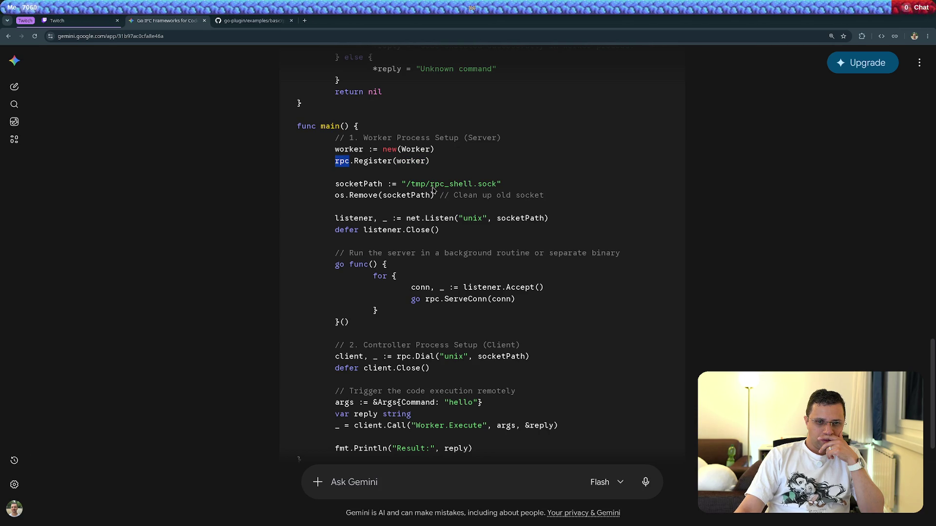
{"action": "double_click", "coordinate": [344, 184]}
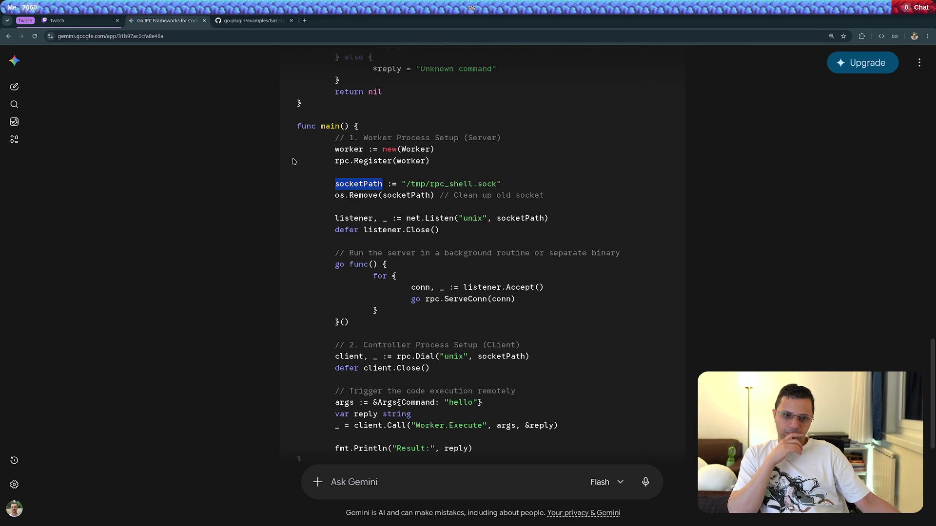
{"action": "scroll", "coordinate": [294, 160], "scroll_direction": "down", "scroll_amount": 1}
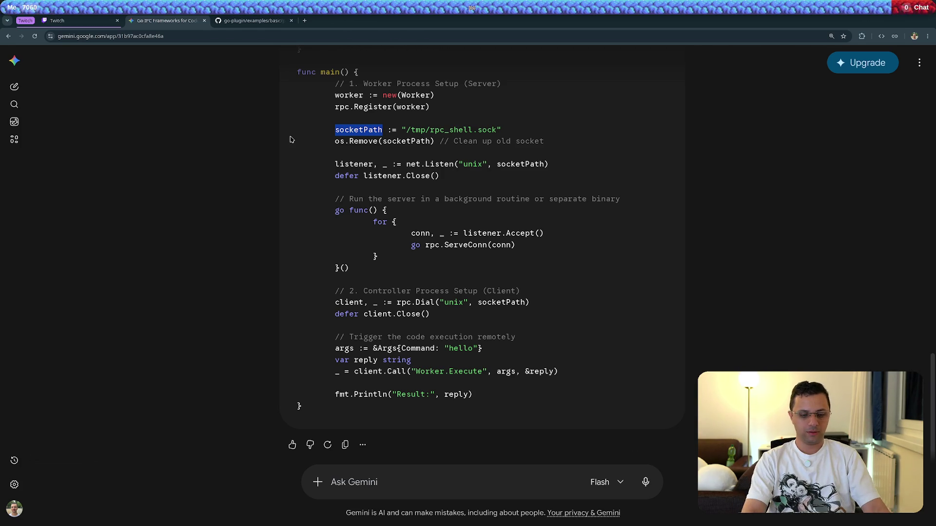
{"action": "key", "text": "ctrl+t"}
{"action": "type", "text": "excalidraw.com"}
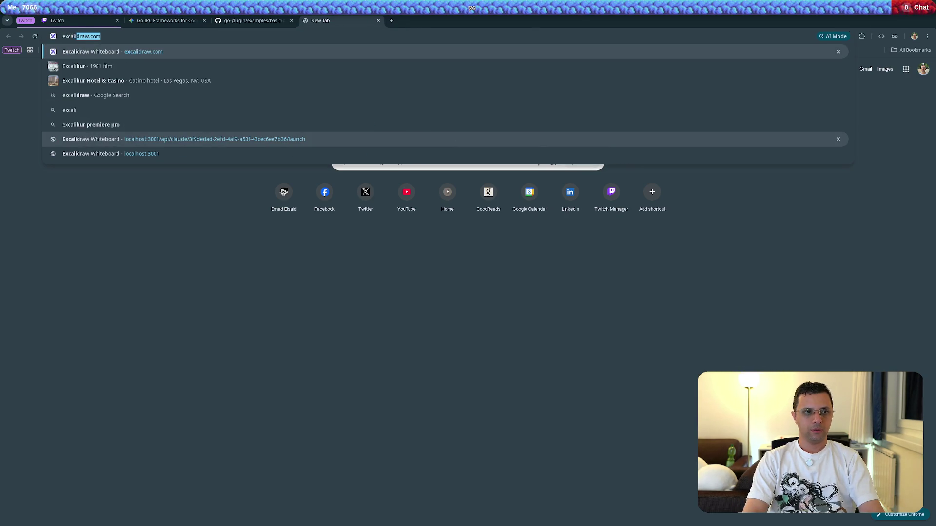
Load excalidraw.com and inspect the condition, Action/Trans and Destination/Sink shapes of the flowchart
{"action": "key", "text": "Return"}
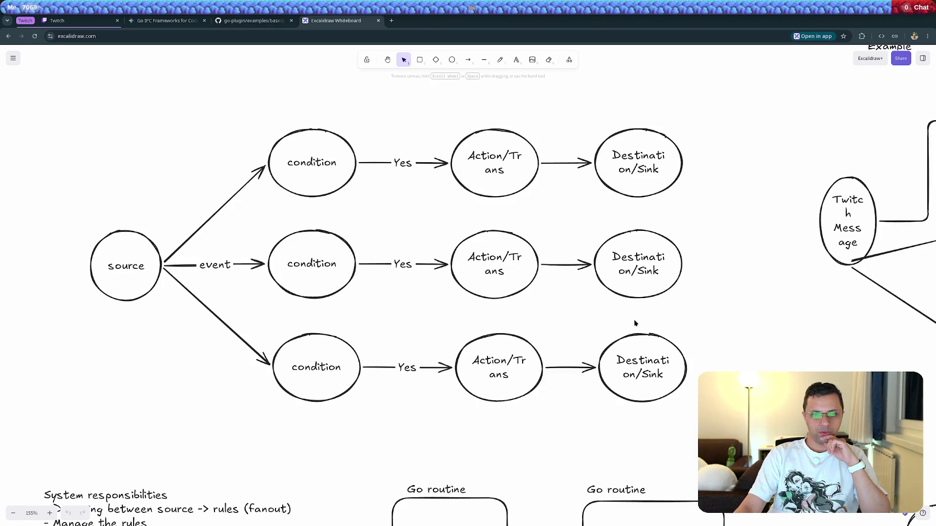
{"action": "scroll", "coordinate": [721, 324], "scroll_direction": "up", "scroll_amount": 1}
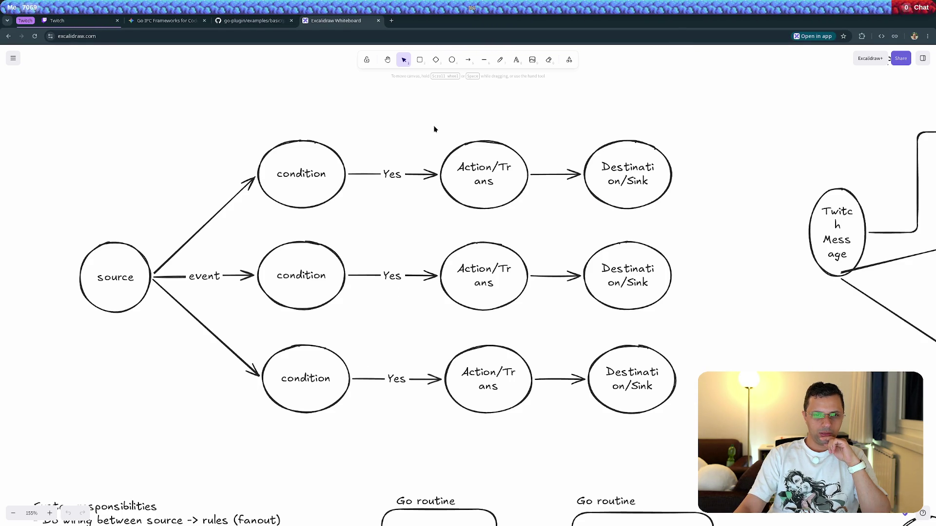
{"action": "mouse_move", "coordinate": [429, 125]}
{"action": "left_mouse_down"}
{"action": "mouse_move", "coordinate": [507, 244]}
{"action": "mouse_move", "coordinate": [514, 346]}
{"action": "mouse_move", "coordinate": [549, 443]}
{"action": "left_mouse_up"}
{"action": "left_click", "coordinate": [255, 86]}
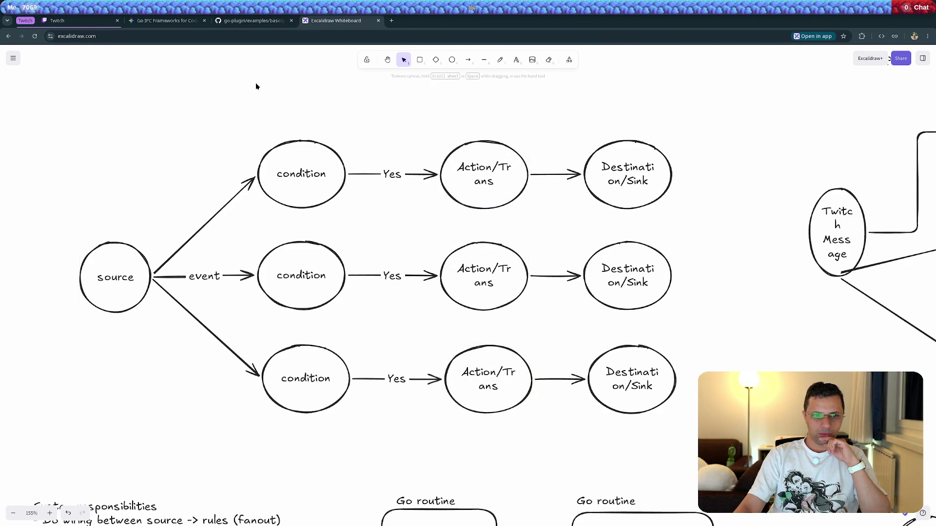
{"action": "mouse_move", "coordinate": [238, 98]}
{"action": "left_mouse_down"}
{"action": "mouse_move", "coordinate": [534, 387]}
{"action": "mouse_move", "coordinate": [550, 431]}
{"action": "left_mouse_up"}
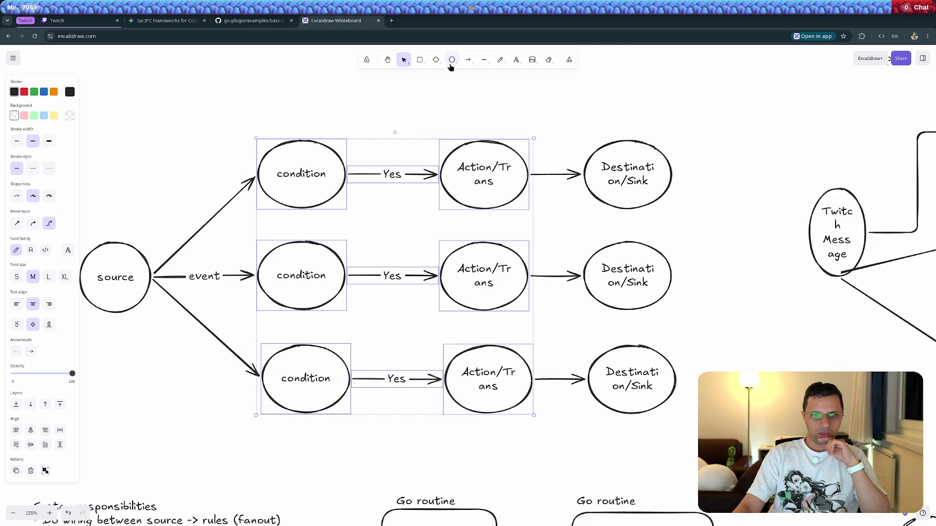
{"action": "left_click", "coordinate": [608, 181]}
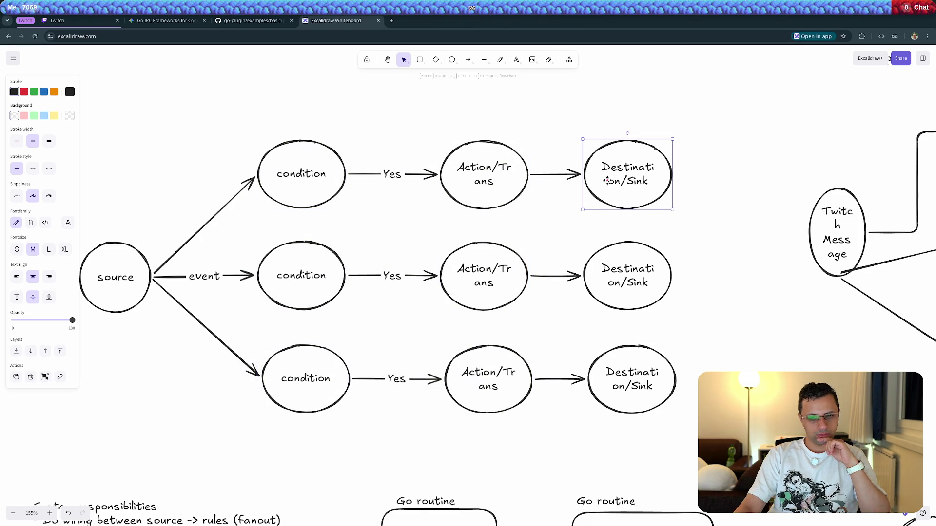
{"action": "mouse_move", "coordinate": [239, 105]}
{"action": "left_mouse_down"}
{"action": "mouse_move", "coordinate": [335, 238]}
{"action": "mouse_move", "coordinate": [545, 429]}
{"action": "left_mouse_up"}
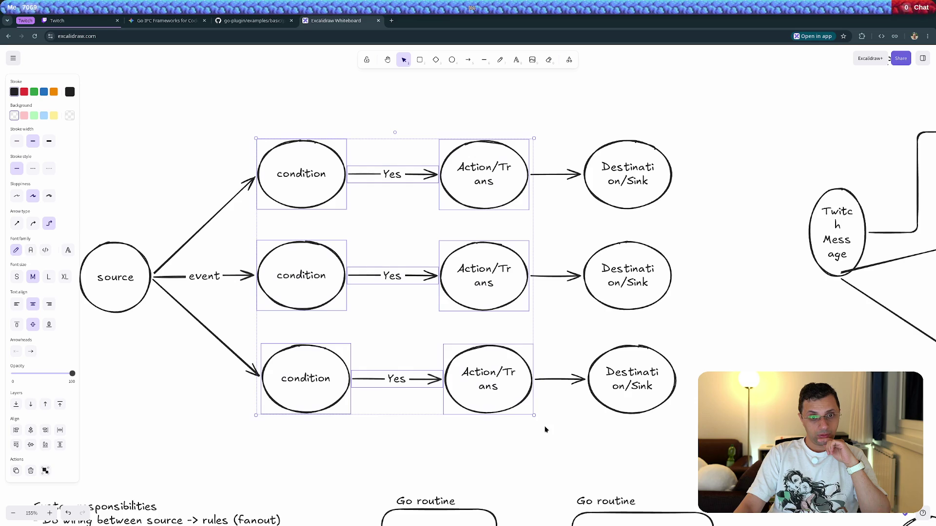
{"action": "left_click", "coordinate": [557, 476]}
Pan past the Cache/Metrics/Logs, instance and main diagrams to an empty canvas area
{"action": "mouse_move", "coordinate": [770, 356]}
{"action": "left_mouse_down"}
{"action": "mouse_move", "coordinate": [589, 393]}
{"action": "mouse_move", "coordinate": [13, 314]}
{"action": "left_mouse_up"}
{"action": "left_click_drag", "start_coordinate": [594, 331], "coordinate": [55, 303]}
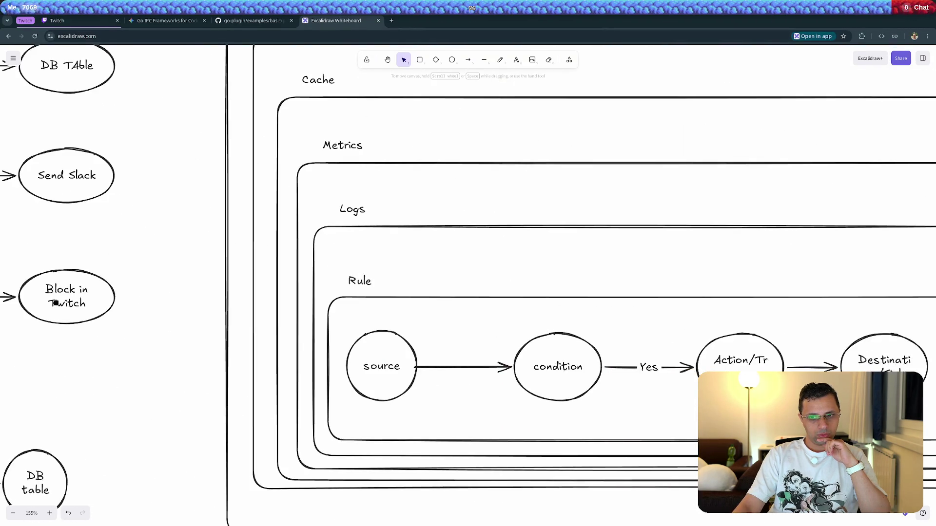
{"action": "mouse_move", "coordinate": [591, 324]}
{"action": "left_mouse_down"}
{"action": "mouse_move", "coordinate": [345, 372]}
{"action": "mouse_move", "coordinate": [94, 382]}
{"action": "left_mouse_up"}
{"action": "mouse_move", "coordinate": [466, 238]}
{"action": "left_mouse_down"}
{"action": "mouse_move", "coordinate": [276, 360]}
{"action": "mouse_move", "coordinate": [487, 295]}
{"action": "mouse_move", "coordinate": [577, 202]}
{"action": "left_mouse_up"}
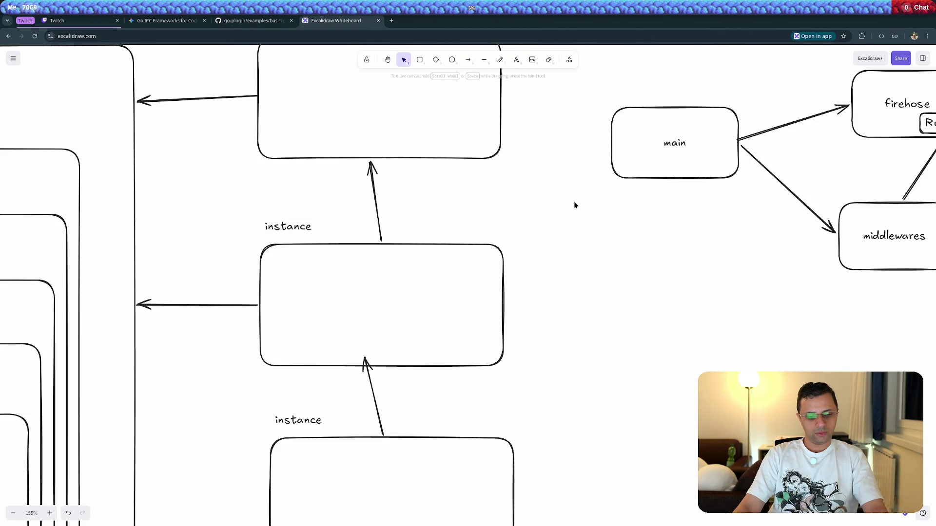
{"action": "scroll", "coordinate": [574, 201], "scroll_direction": "down", "scroll_amount": 8}
{"action": "left_click_drag", "start_coordinate": [391, 294], "coordinate": [365, 332]}
{"action": "scroll", "coordinate": [603, 221], "scroll_direction": "up", "scroll_amount": 4}
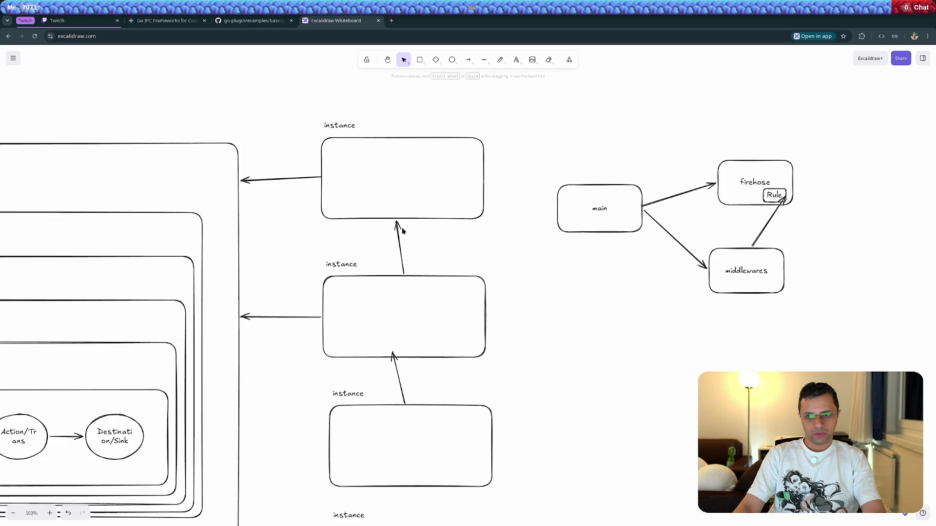
{"action": "mouse_move", "coordinate": [313, 231]}
{"action": "left_mouse_down"}
{"action": "mouse_move", "coordinate": [452, 299]}
{"action": "mouse_move", "coordinate": [499, 370]}
{"action": "mouse_move", "coordinate": [303, 328]}
{"action": "mouse_move", "coordinate": [302, 341]}
{"action": "left_mouse_up"}
{"action": "left_click", "coordinate": [452, 59]}
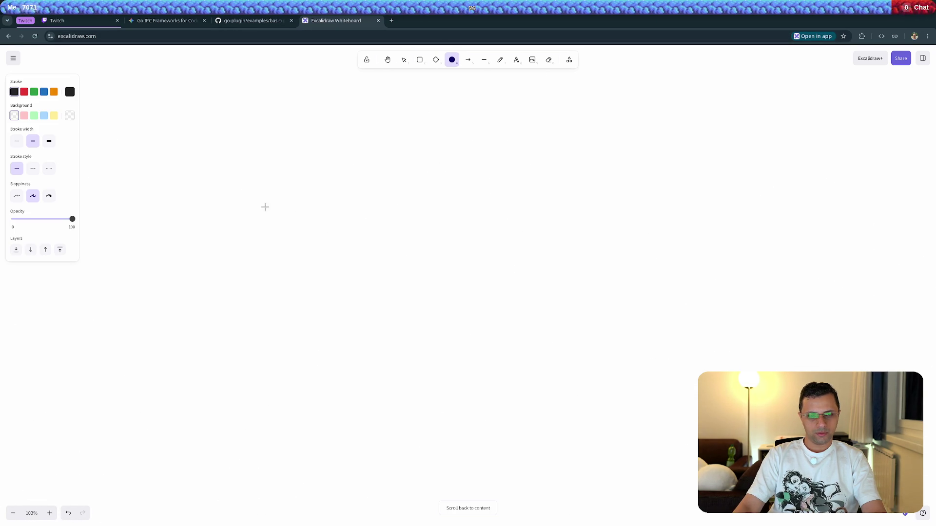
Draw three labelled circles: 'source', plus two 'action' circles stacked to its right
{"action": "left_click_drag", "start_coordinate": [222, 181], "coordinate": [271, 226]}
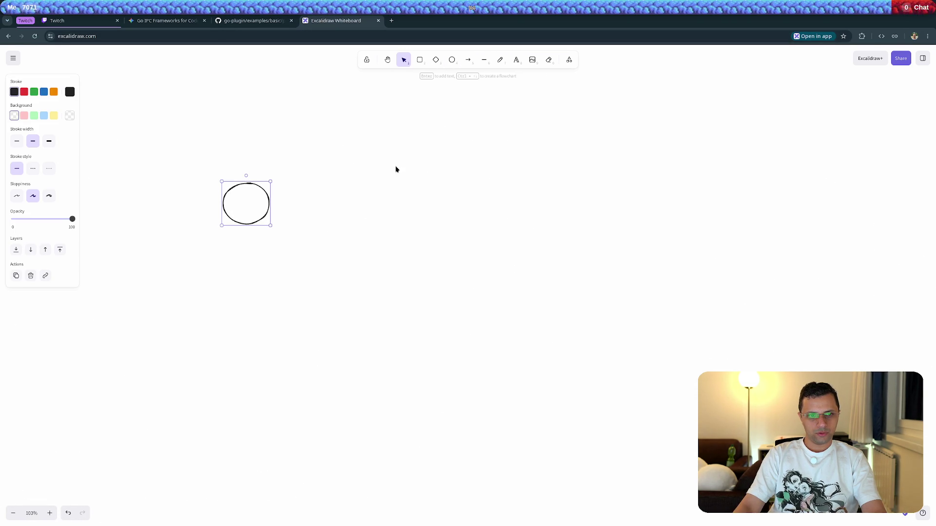
{"action": "key", "text": "Return"}
{"action": "type", "text": "source"}
{"action": "left_click", "coordinate": [512, 145]}
{"action": "left_click", "coordinate": [452, 60]}
{"action": "mouse_move", "coordinate": [372, 133]}
{"action": "left_mouse_down"}
{"action": "mouse_move", "coordinate": [477, 200]}
{"action": "mouse_move", "coordinate": [448, 199]}
{"action": "mouse_move", "coordinate": [422, 183]}
{"action": "left_mouse_up"}
{"action": "key", "text": "Return"}
{"action": "type", "text": "action"}
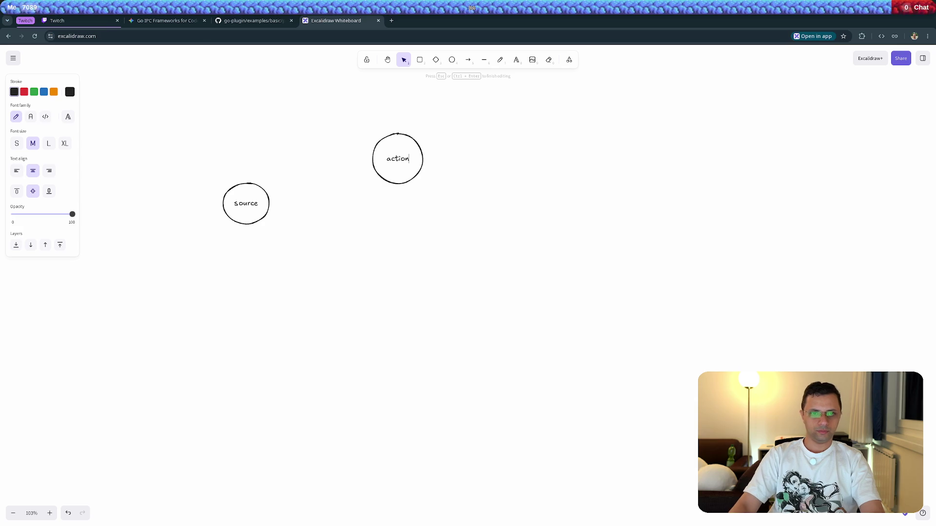
{"action": "left_click", "coordinate": [455, 226]}
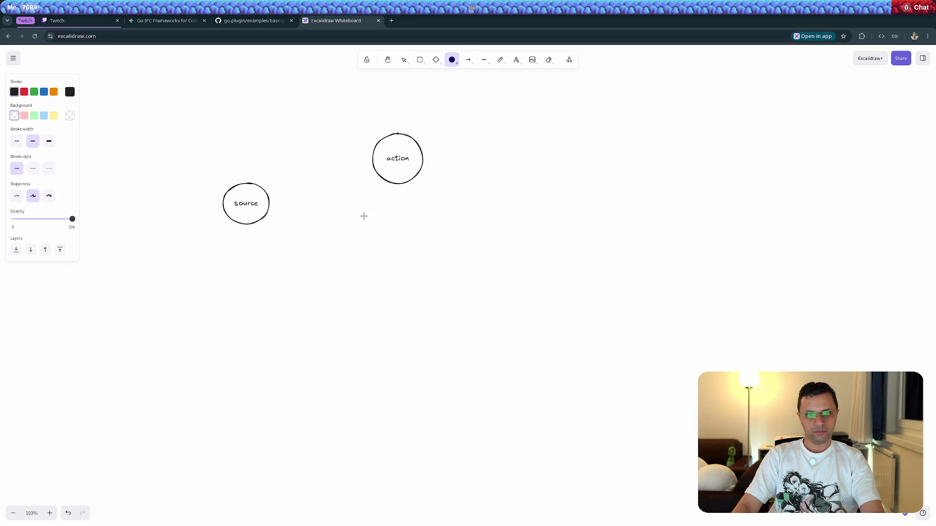
{"action": "left_click_drag", "start_coordinate": [393, 232], "coordinate": [421, 262]}
{"action": "key", "text": "Return"}
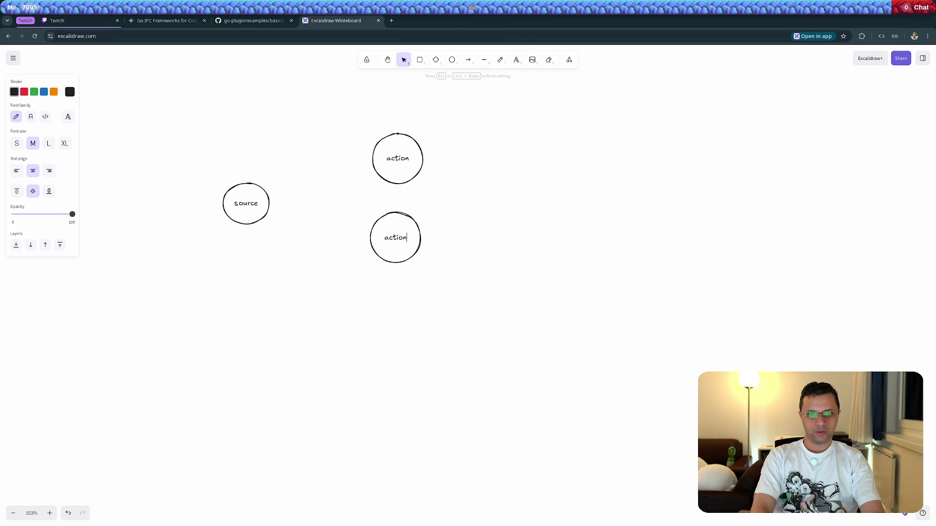
{"action": "left_click", "coordinate": [234, 292]}
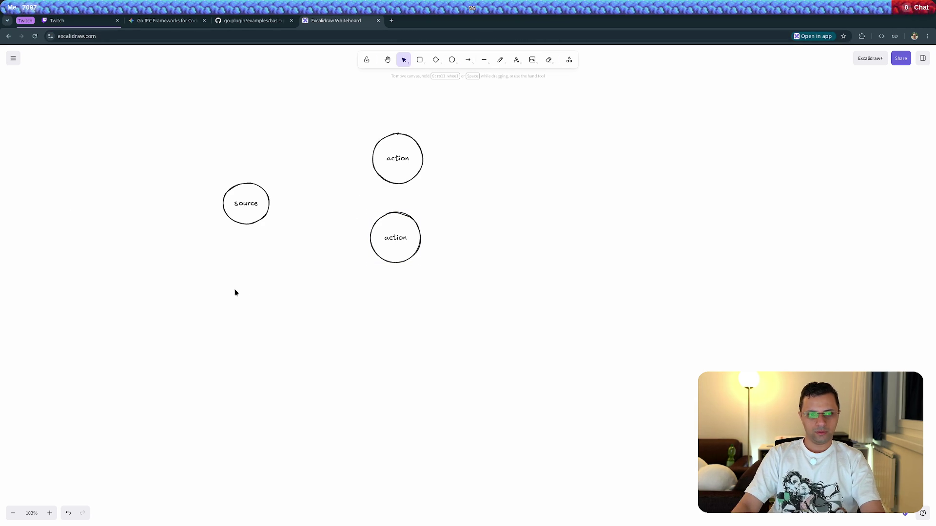
Enclose both action circles in a rectangle and place a 'callback' label just above it
{"action": "left_click", "coordinate": [420, 59]}
{"action": "left_click_drag", "start_coordinate": [372, 166], "coordinate": [461, 294]}
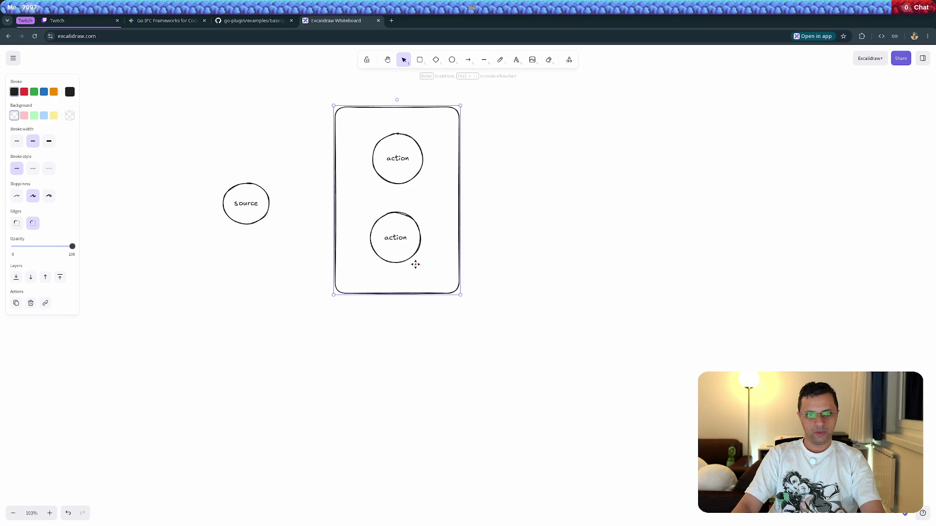
{"action": "left_click", "coordinate": [515, 59]}
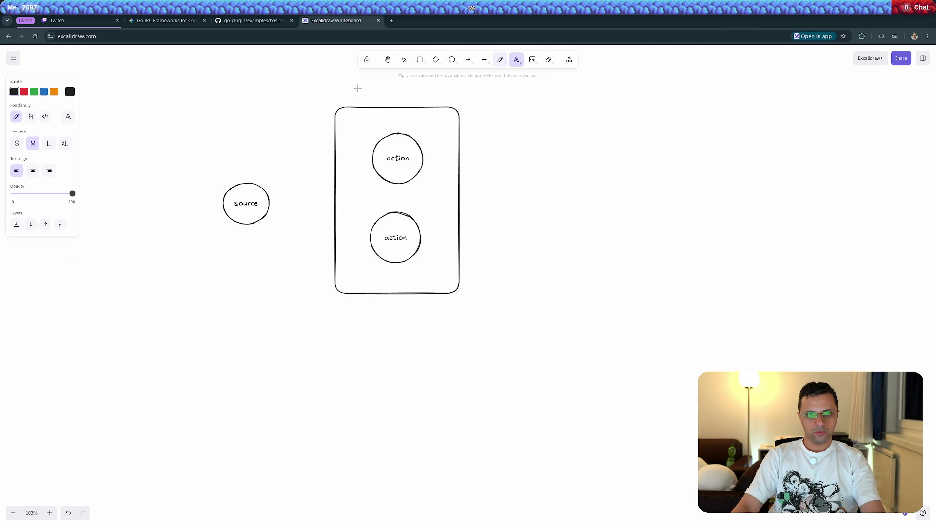
{"action": "left_click", "coordinate": [351, 94]}
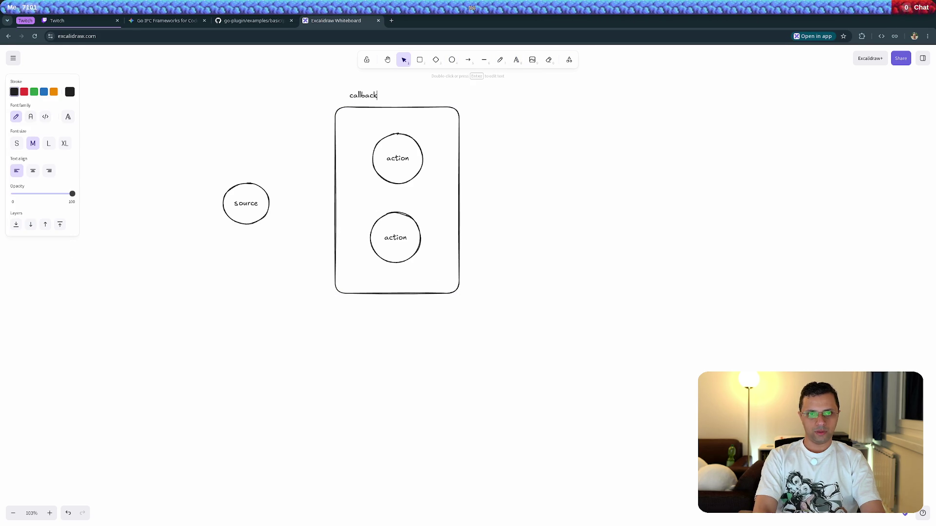
{"action": "left_click", "coordinate": [620, 208]}
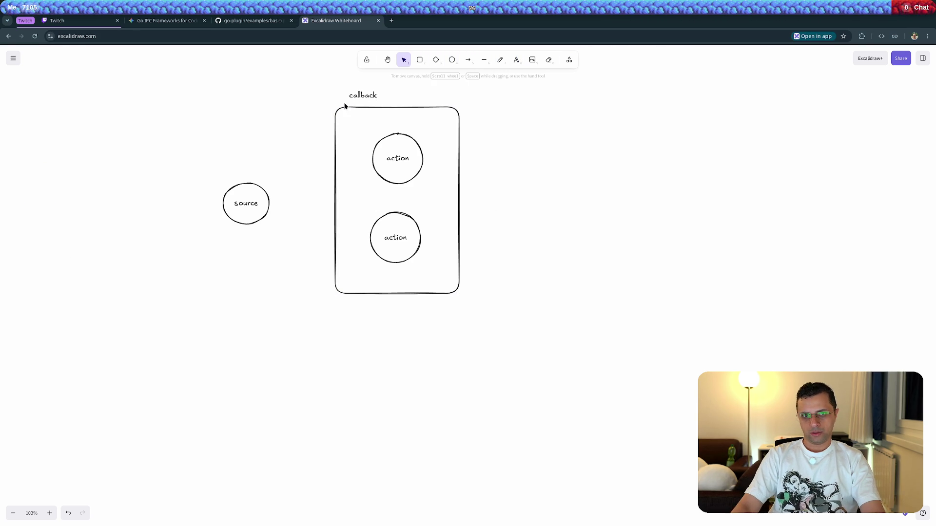
{"action": "left_click_drag", "start_coordinate": [356, 95], "coordinate": [354, 97]}
{"action": "left_click", "coordinate": [279, 284]}
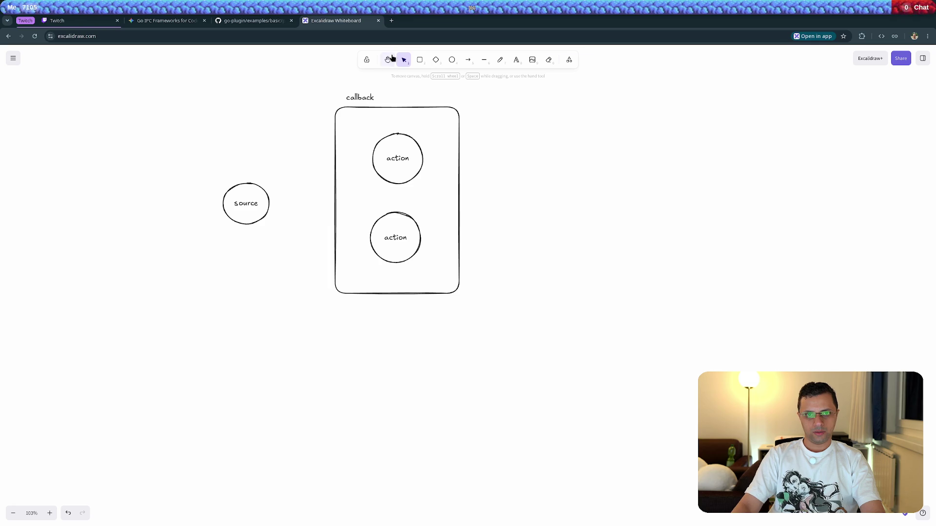
{"action": "left_click", "coordinate": [468, 61]}
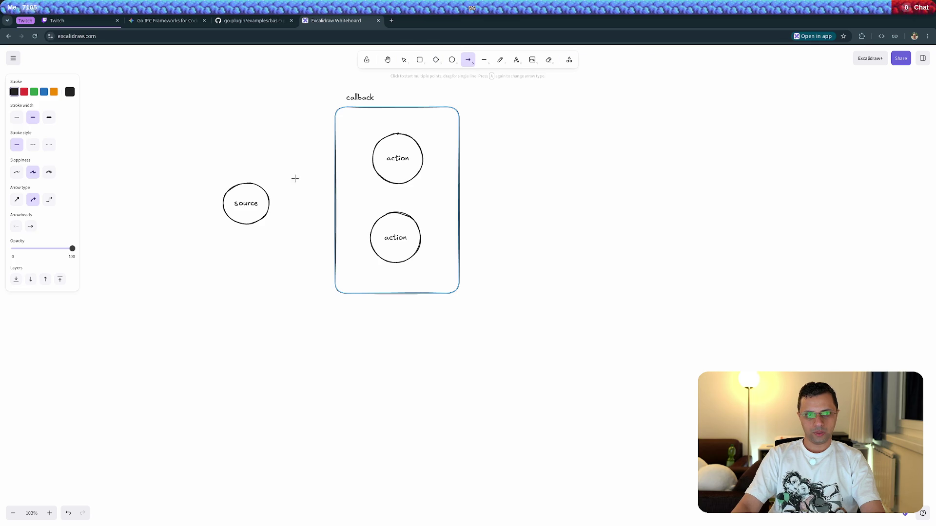
Draw an arrow from source to the callback label and spread the action circles slightly apart
{"action": "mouse_move", "coordinate": [269, 192]}
{"action": "left_mouse_down"}
{"action": "mouse_move", "coordinate": [329, 93]}
{"action": "mouse_move", "coordinate": [344, 101]}
{"action": "left_mouse_up"}
{"action": "left_click", "coordinate": [367, 97]}
{"action": "left_click", "coordinate": [401, 165]}
{"action": "left_click", "coordinate": [398, 240]}
{"action": "left_click", "coordinate": [395, 148]}
{"action": "left_click_drag", "start_coordinate": [394, 147], "coordinate": [396, 145]}
{"action": "left_click_drag", "start_coordinate": [388, 245], "coordinate": [389, 248]}
{"action": "left_click", "coordinate": [398, 153]}
{"action": "left_click", "coordinate": [428, 99]}
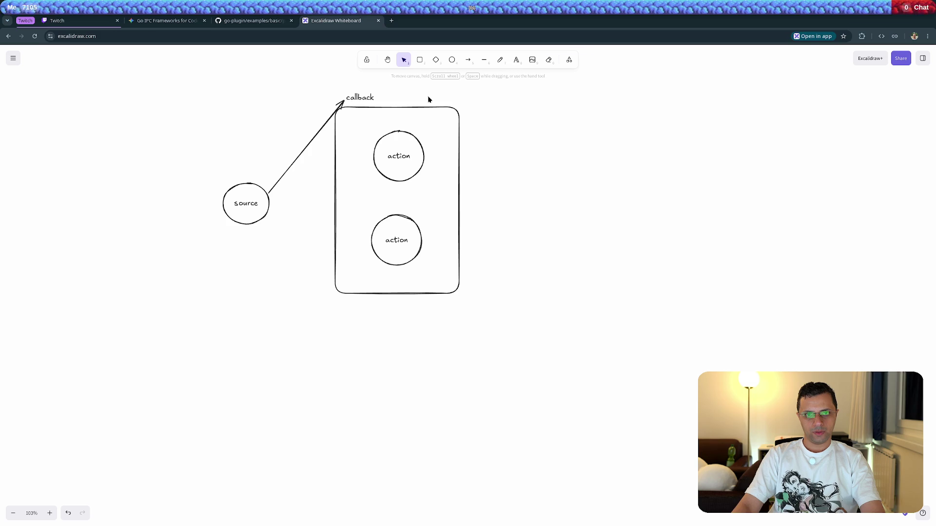
Add a circle labelled 'dest' to the right of the callback box
{"action": "left_click", "coordinate": [450, 60]}
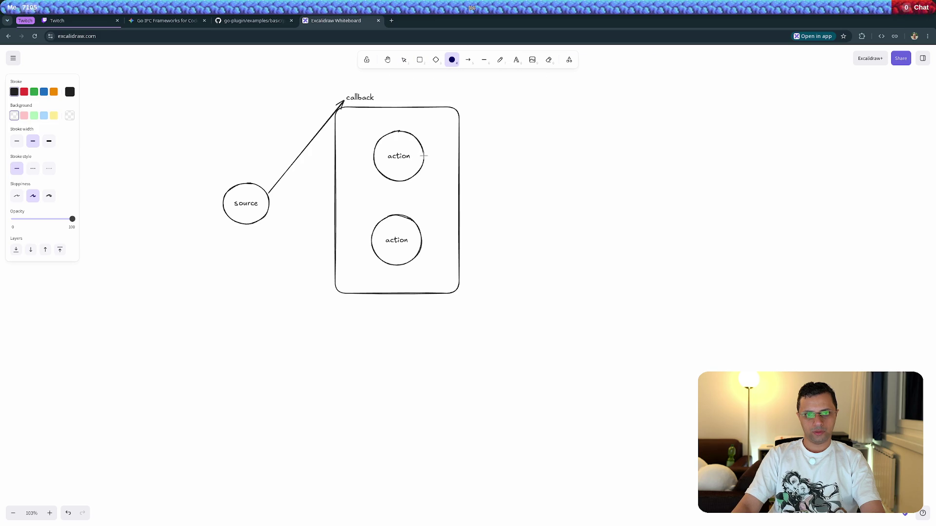
{"action": "left_click_drag", "start_coordinate": [479, 157], "coordinate": [481, 156]}
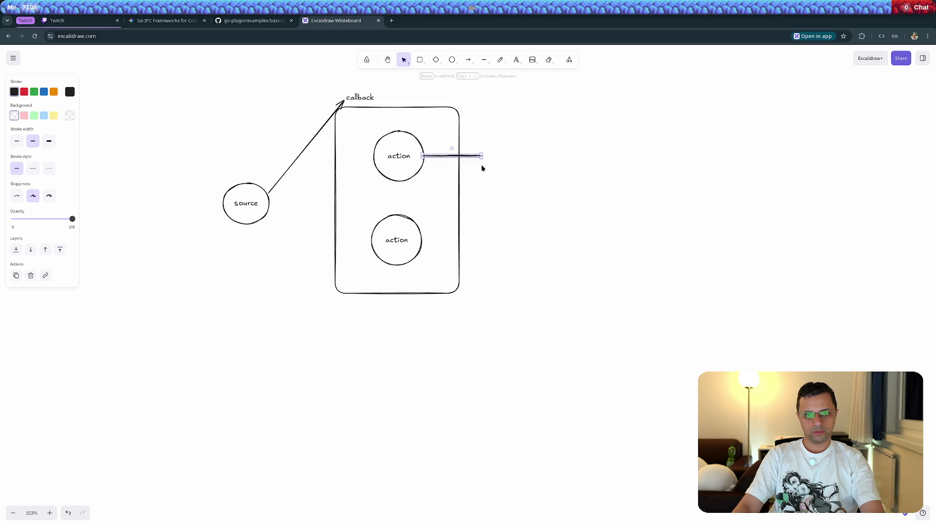
{"action": "key", "text": "ctrl+z"}
{"action": "left_click", "coordinate": [452, 61]}
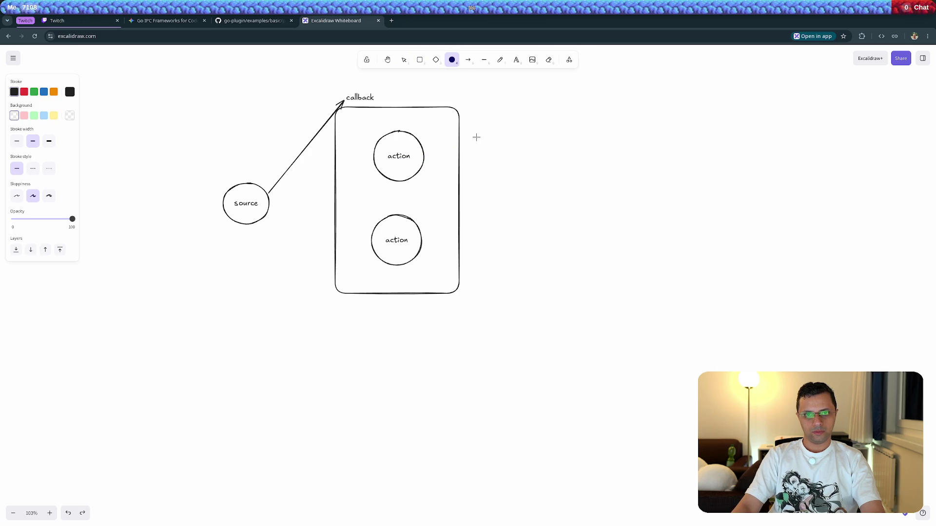
{"action": "left_click_drag", "start_coordinate": [497, 154], "coordinate": [534, 189]}
{"action": "double_click", "coordinate": [520, 168]}
{"action": "type", "text": "dest"}
{"action": "left_click", "coordinate": [517, 215]}
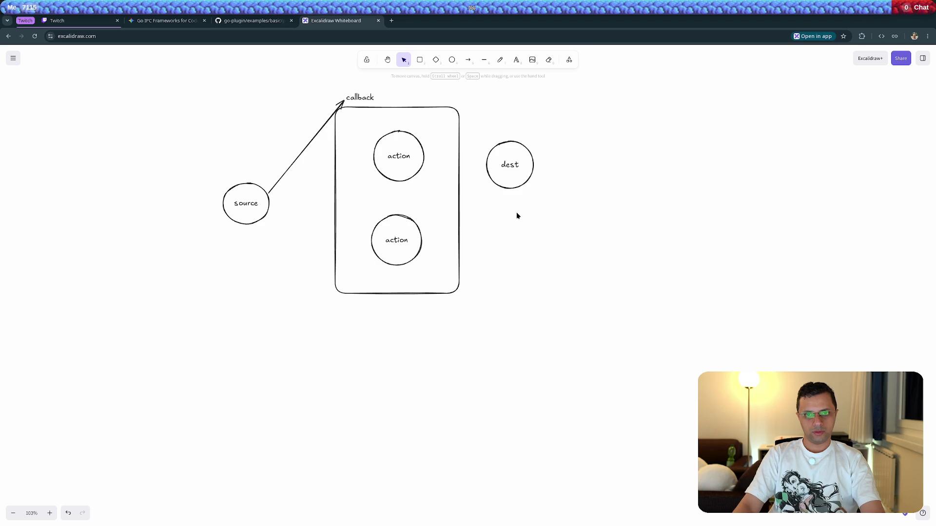
Add a second 'dest' circle below the first and line the two up beside the box
{"action": "left_click", "coordinate": [451, 62]}
{"action": "left_click_drag", "start_coordinate": [502, 238], "coordinate": [537, 269]}
{"action": "double_click", "coordinate": [513, 246]}
{"action": "type", "text": "dest"}
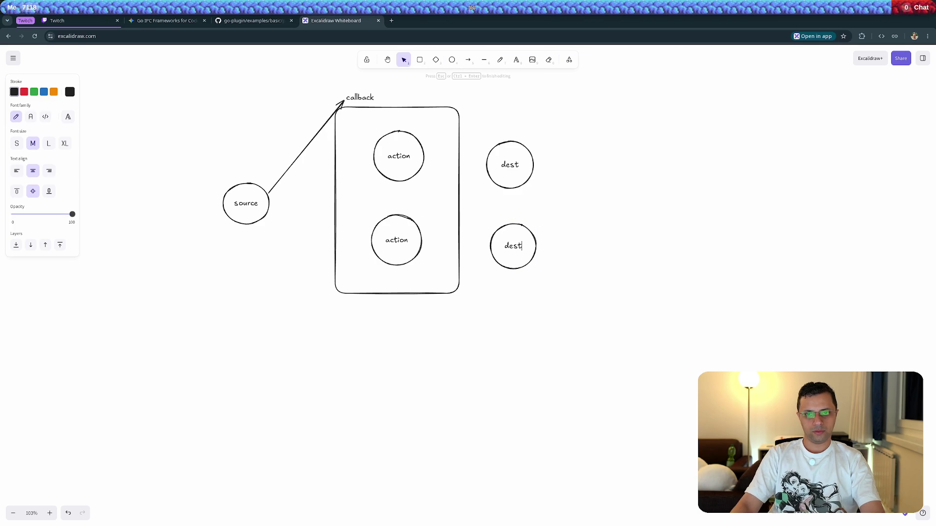
{"action": "left_click", "coordinate": [526, 305]}
{"action": "left_click_drag", "start_coordinate": [507, 168], "coordinate": [496, 160]}
{"action": "left_click_drag", "start_coordinate": [515, 248], "coordinate": [501, 237]}
{"action": "left_click", "coordinate": [441, 85]}
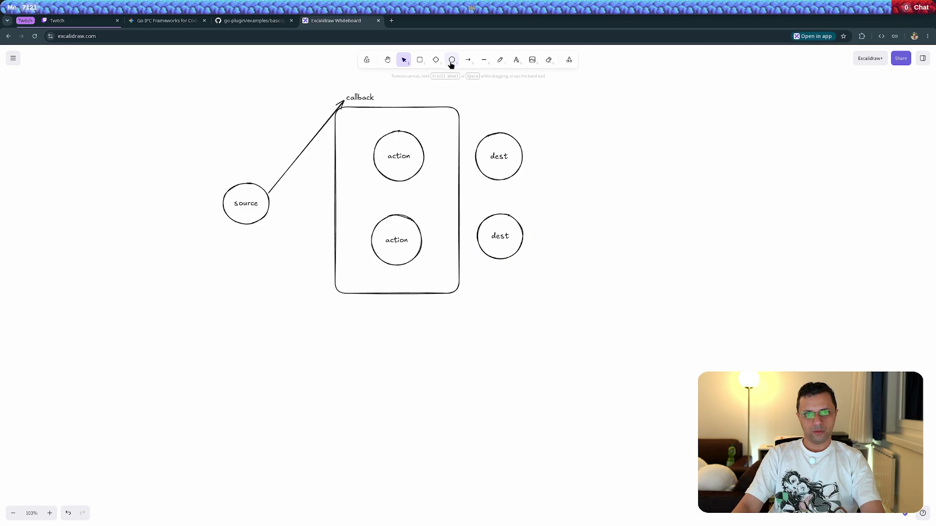
Connect each action circle to its dest circle with an arrow, then select the whole diagram
{"action": "left_click", "coordinate": [468, 60]}
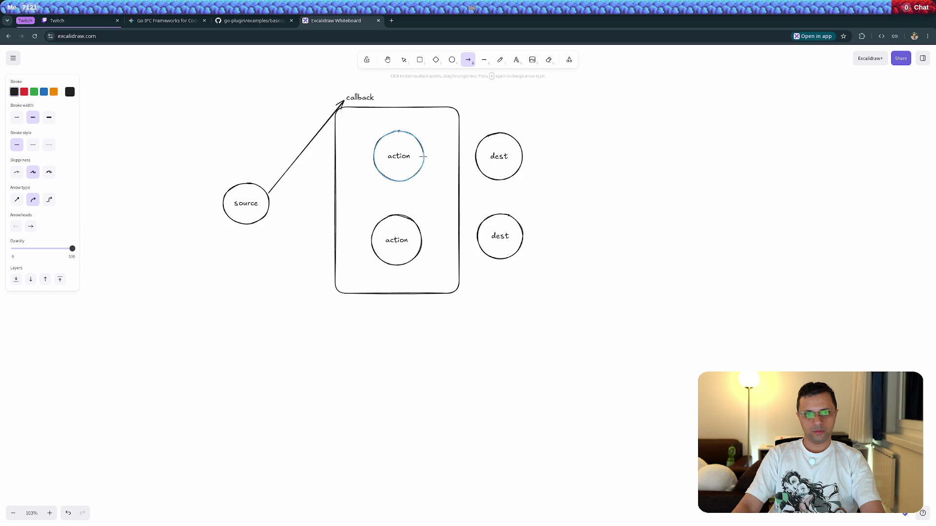
{"action": "left_click_drag", "start_coordinate": [473, 156], "coordinate": [473, 157]}
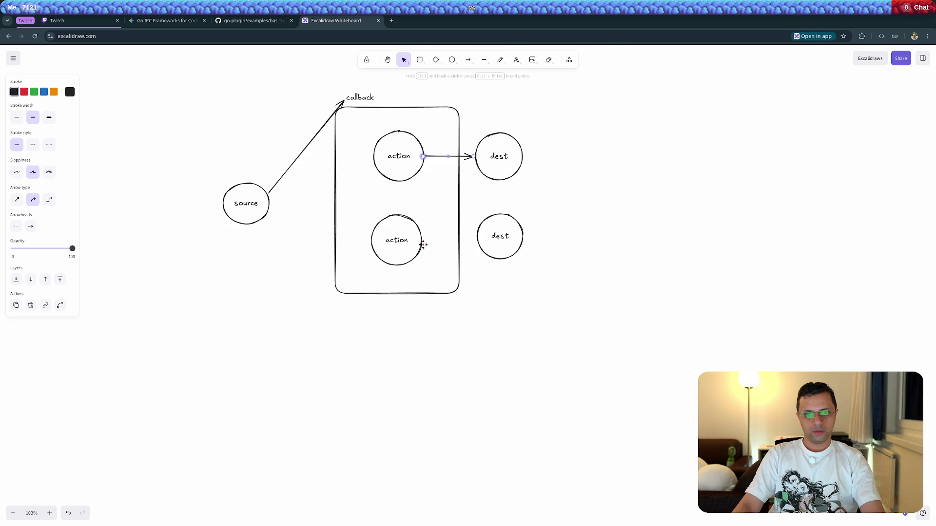
{"action": "left_click", "coordinate": [468, 59]}
{"action": "left_click_drag", "start_coordinate": [424, 240], "coordinate": [513, 239]}
{"action": "left_click", "coordinate": [518, 320]}
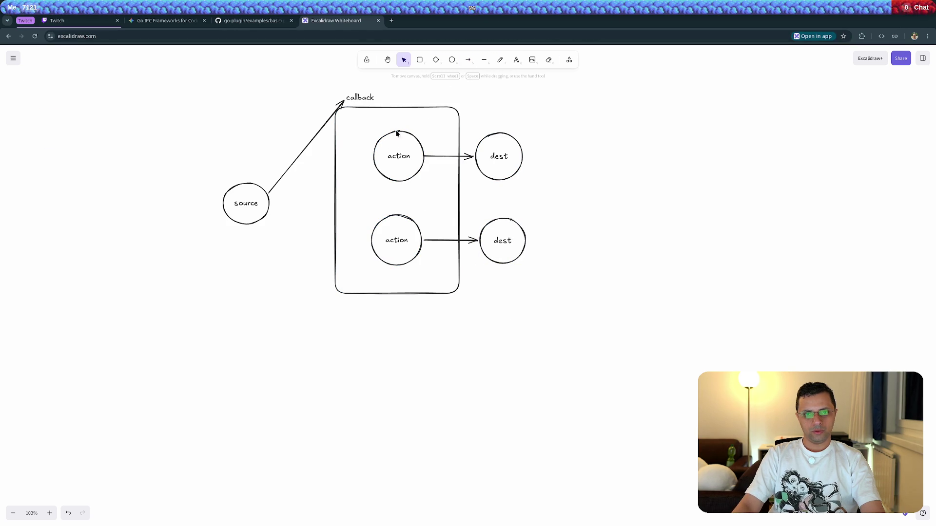
{"action": "left_click", "coordinate": [412, 155]}
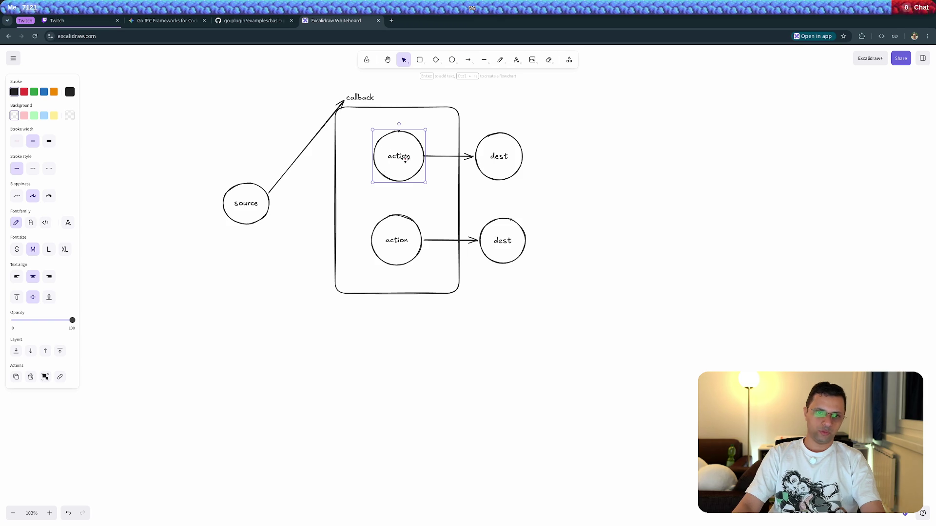
{"action": "left_click", "coordinate": [400, 239]}
{"action": "left_click", "coordinate": [630, 261]}
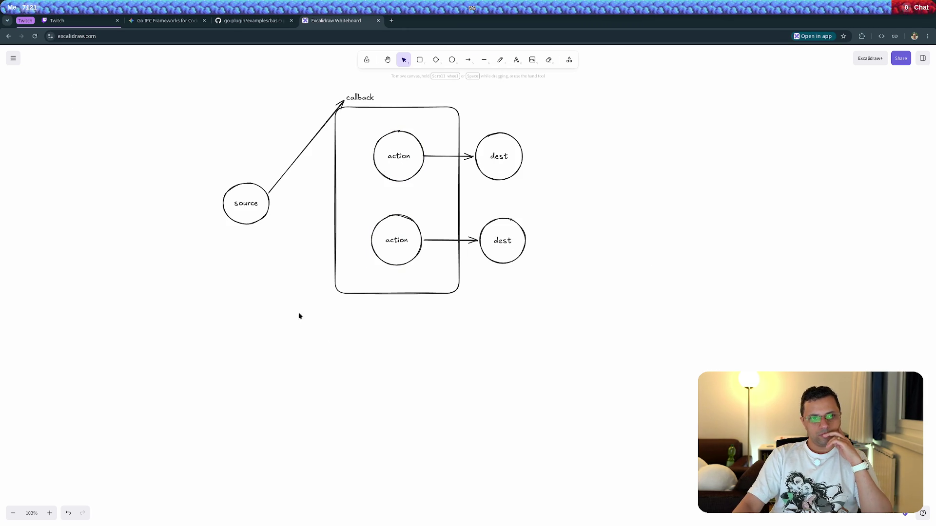
{"action": "mouse_move", "coordinate": [217, 92]}
{"action": "left_mouse_down"}
{"action": "mouse_move", "coordinate": [251, 130]}
{"action": "mouse_move", "coordinate": [592, 302]}
{"action": "mouse_move", "coordinate": [606, 320]}
{"action": "left_mouse_up"}
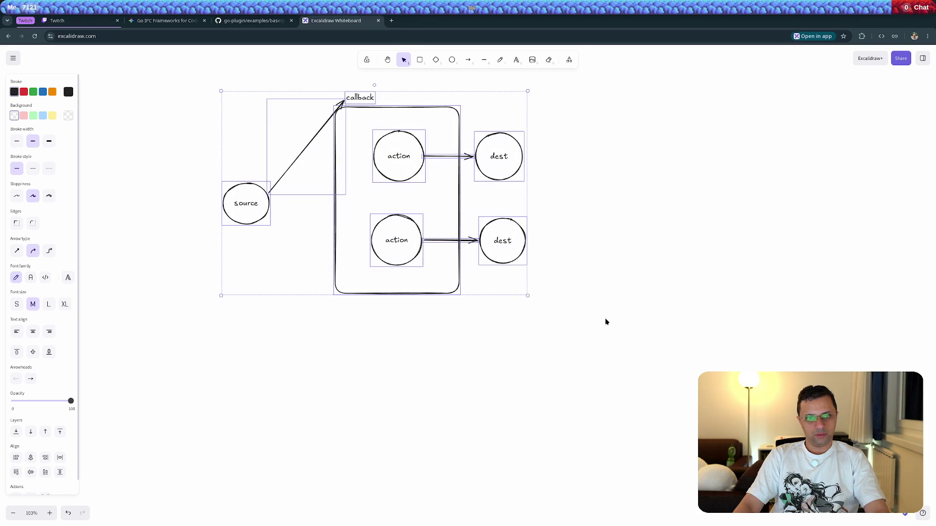
Duplicate the diagram with Ctrl+C/Ctrl+V and position the copy below the original
{"action": "key", "text": "ctrl+c"}
{"action": "key", "text": "ctrl+v"}
{"action": "mouse_move", "coordinate": [629, 284]}
{"action": "left_mouse_down"}
{"action": "mouse_move", "coordinate": [411, 422]}
{"action": "mouse_move", "coordinate": [371, 423]}
{"action": "mouse_move", "coordinate": [382, 422]}
{"action": "left_mouse_up"}
{"action": "left_click", "coordinate": [579, 366]}
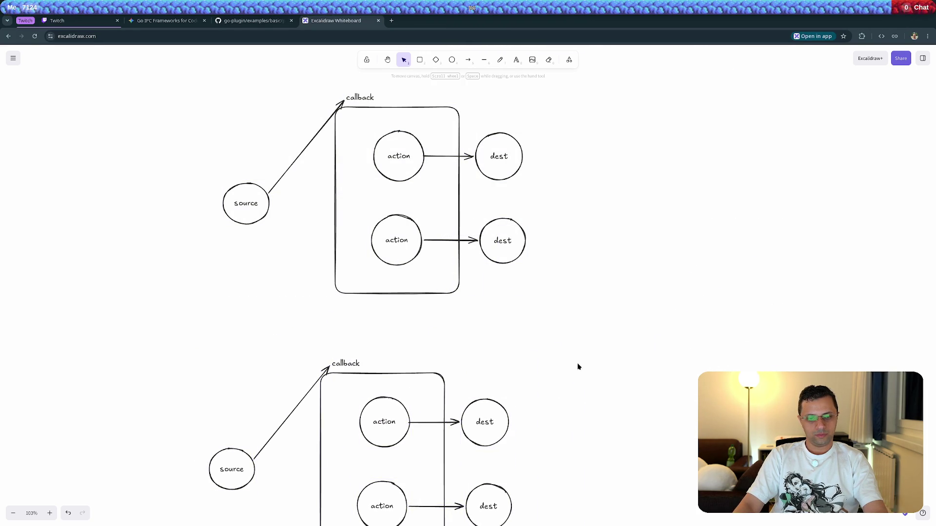
{"action": "left_click_drag", "start_coordinate": [579, 365], "coordinate": [545, 257]}
{"action": "mouse_move", "coordinate": [151, 196]}
{"action": "left_mouse_down"}
{"action": "mouse_move", "coordinate": [414, 397]}
{"action": "mouse_move", "coordinate": [530, 461]}
{"action": "left_mouse_up"}
{"action": "mouse_move", "coordinate": [354, 305]}
{"action": "left_mouse_down"}
{"action": "mouse_move", "coordinate": [363, 308]}
{"action": "mouse_move", "coordinate": [365, 292]}
{"action": "left_mouse_up"}
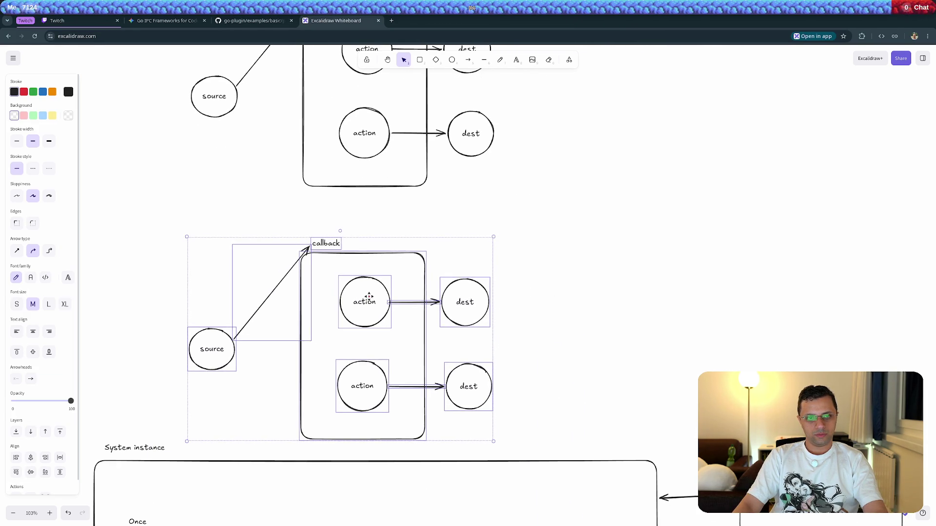
{"action": "left_click", "coordinate": [571, 249]}
Arrow the lower callback up to the upper callback, and the upper callback to a lower dest
{"action": "scroll", "coordinate": [468, 230], "scroll_direction": "up", "scroll_amount": 2}
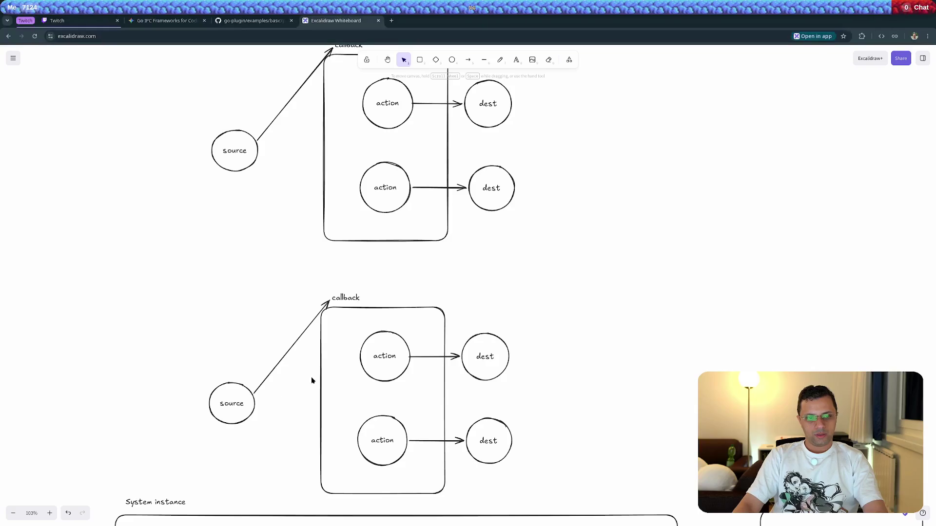
{"action": "scroll", "coordinate": [297, 386], "scroll_direction": "up", "scroll_amount": 1}
{"action": "left_click", "coordinate": [349, 332]}
{"action": "left_click", "coordinate": [353, 332]}
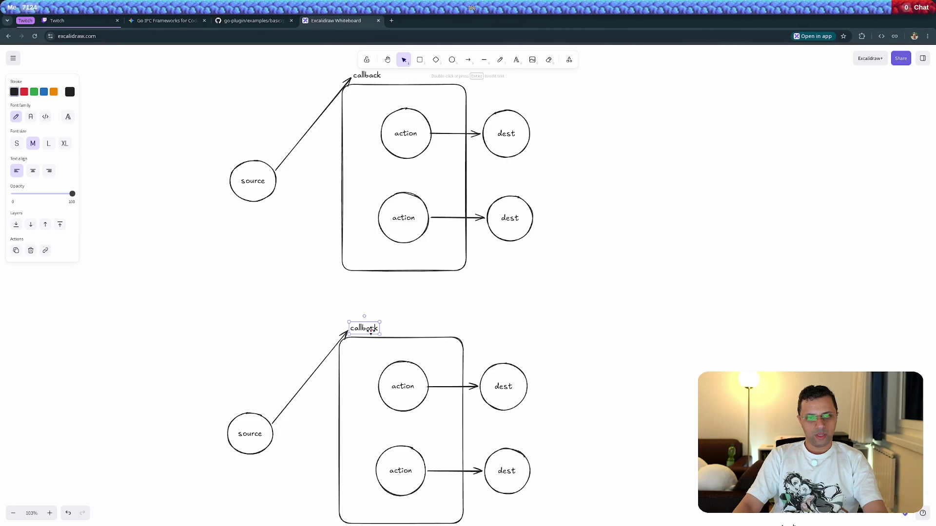
{"action": "left_click", "coordinate": [468, 61]}
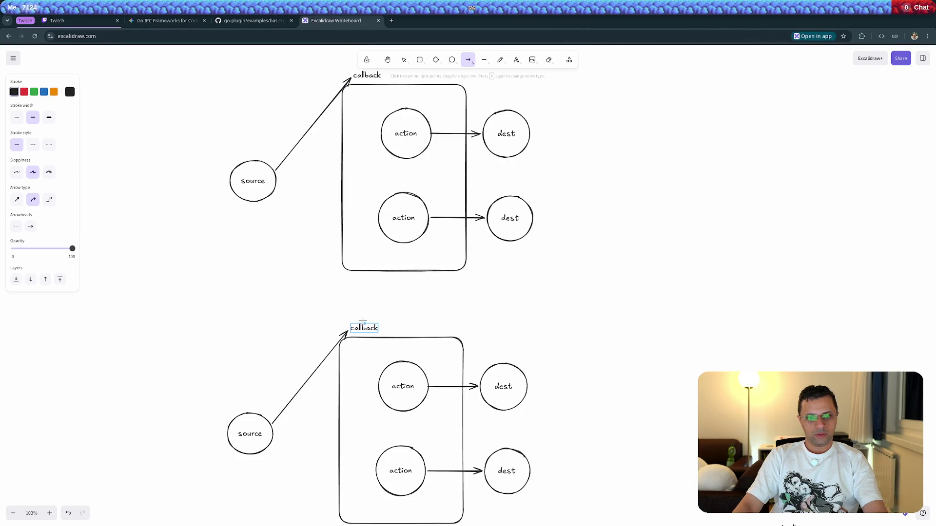
{"action": "mouse_move", "coordinate": [363, 320]}
{"action": "left_mouse_down"}
{"action": "mouse_move", "coordinate": [318, 94]}
{"action": "mouse_move", "coordinate": [354, 82]}
{"action": "left_mouse_up"}
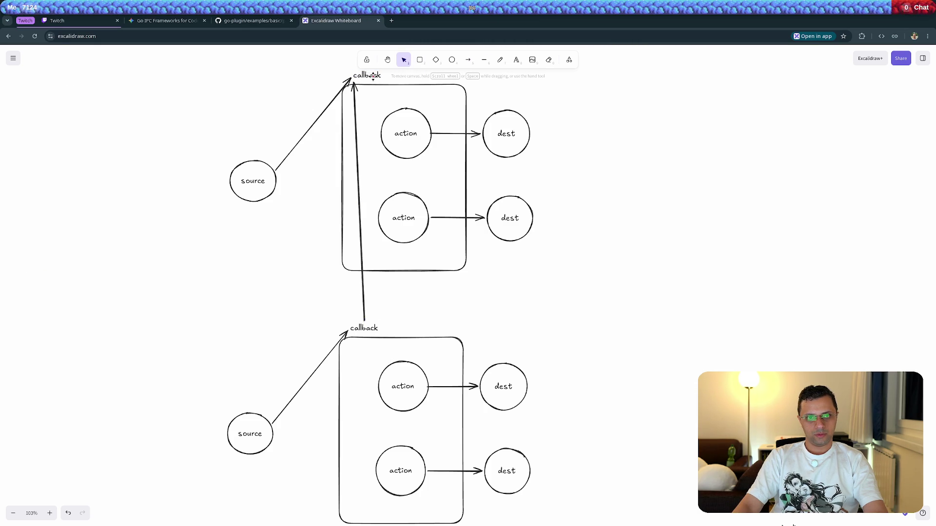
{"action": "mouse_move", "coordinate": [372, 79]}
{"action": "left_mouse_down"}
{"action": "mouse_move", "coordinate": [363, 153]}
{"action": "mouse_move", "coordinate": [322, 100]}
{"action": "mouse_move", "coordinate": [362, 78]}
{"action": "left_mouse_up"}
{"action": "left_click", "coordinate": [468, 61]}
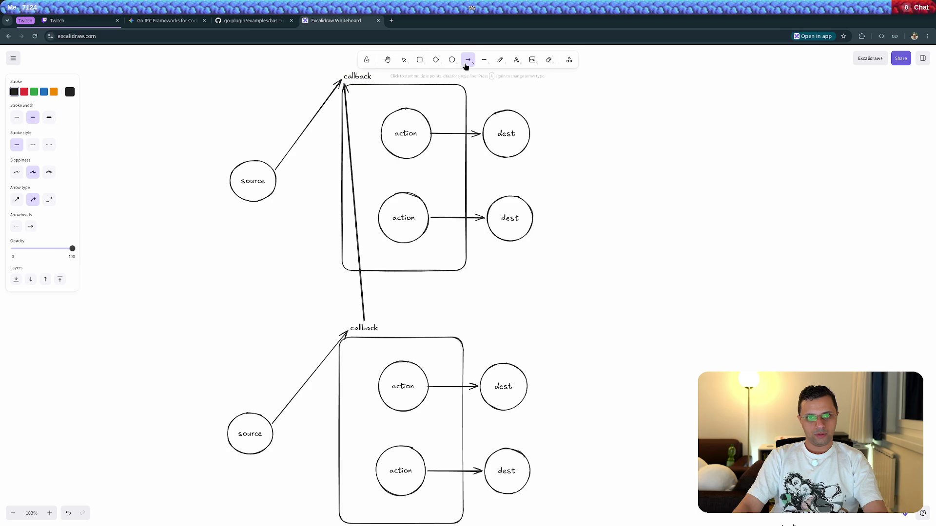
{"action": "mouse_move", "coordinate": [355, 81]}
{"action": "left_mouse_down"}
{"action": "mouse_move", "coordinate": [371, 261]}
{"action": "mouse_move", "coordinate": [403, 378]}
{"action": "mouse_move", "coordinate": [483, 388]}
{"action": "mouse_move", "coordinate": [471, 396]}
{"action": "left_mouse_up"}
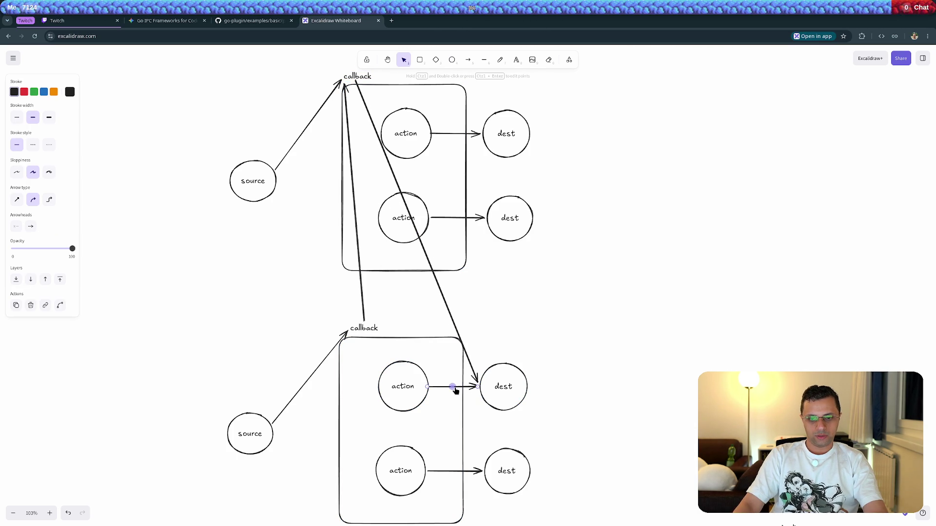
Delete the copy's action-to-dest arrows and its top action circle
{"action": "key", "text": "Delete"}
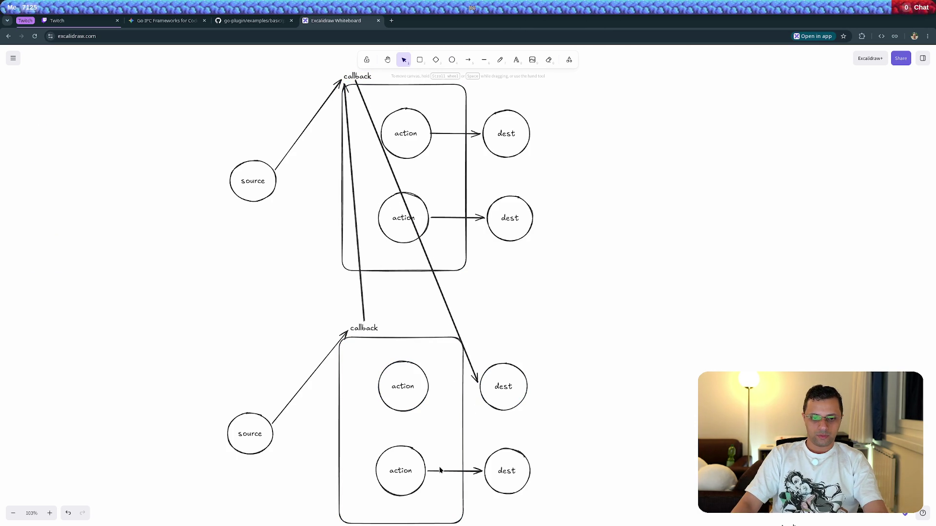
{"action": "left_click", "coordinate": [440, 472]}
{"action": "key", "text": "Delete"}
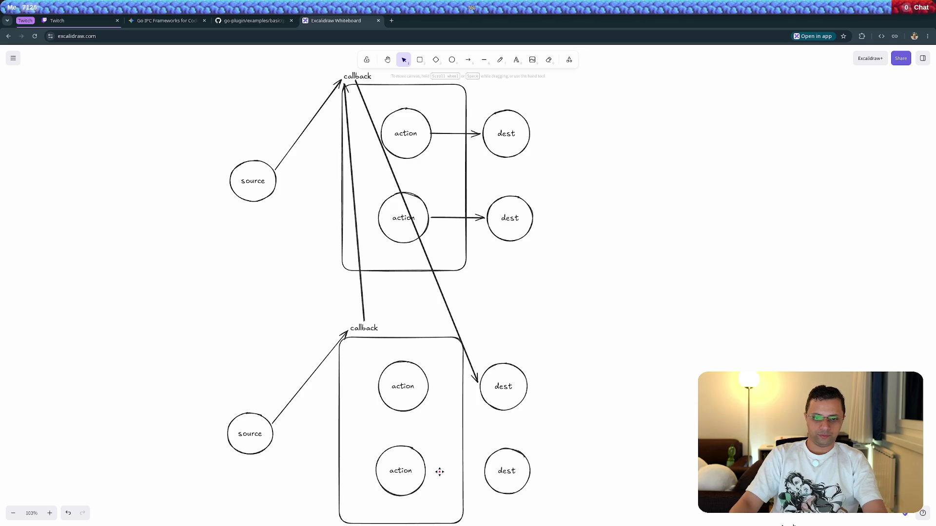
{"action": "left_click", "coordinate": [400, 387]}
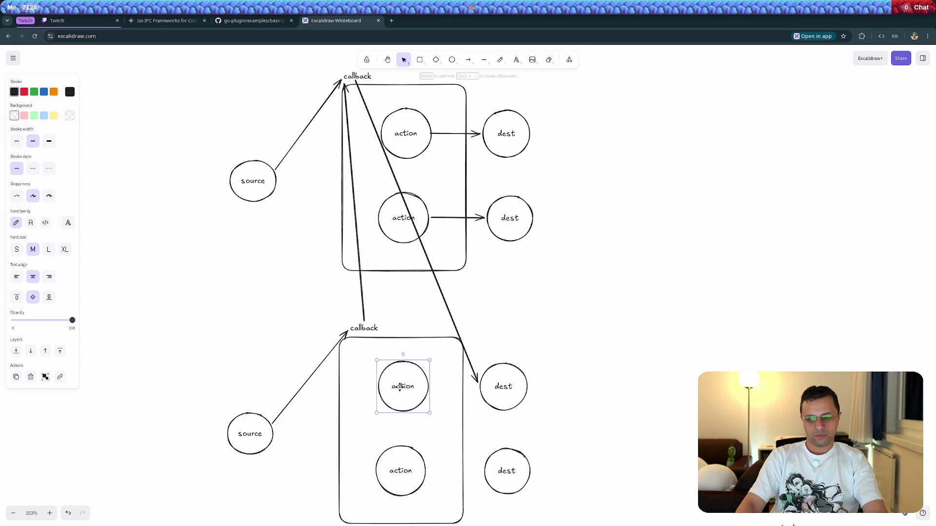
{"action": "key", "text": "Delete"}
{"action": "left_click", "coordinate": [406, 470]}
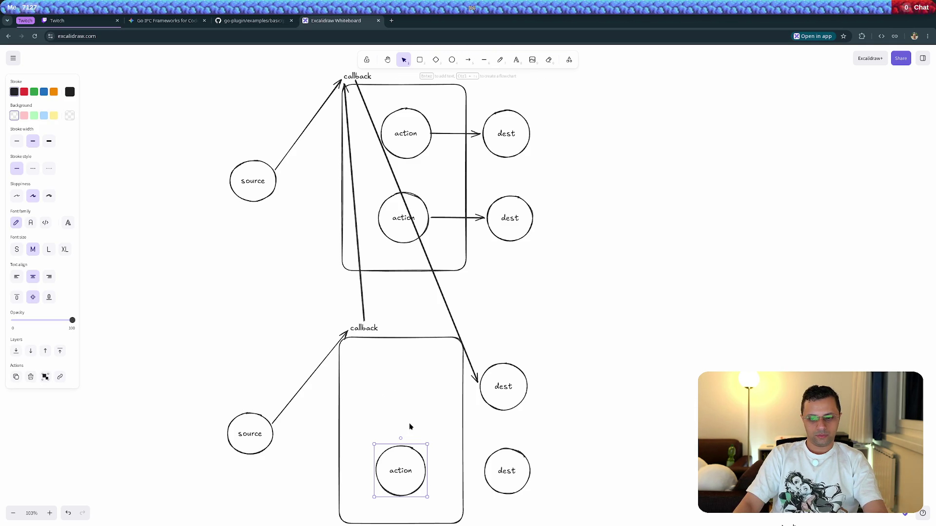
Delete the copy's last action circle and the long diagonal arrow to the lower dest
{"action": "key", "text": "Delete"}
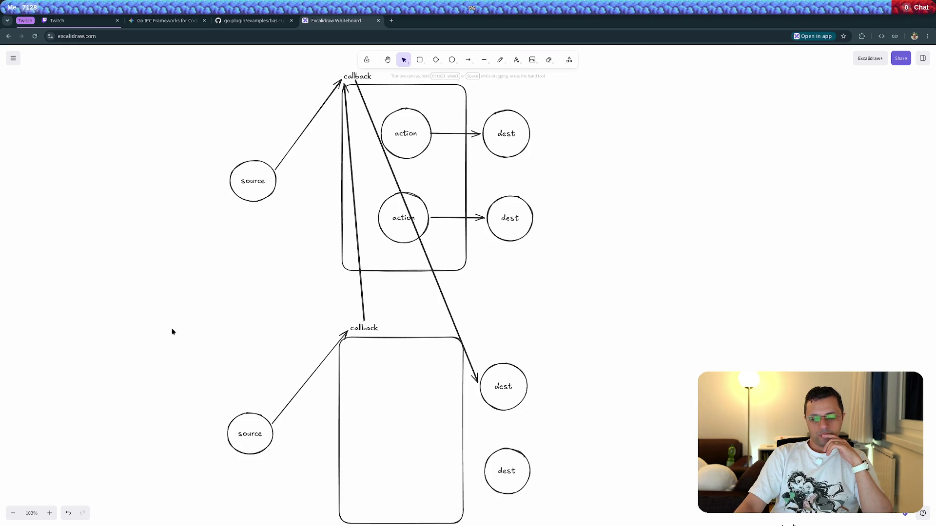
{"action": "left_click", "coordinate": [353, 77]}
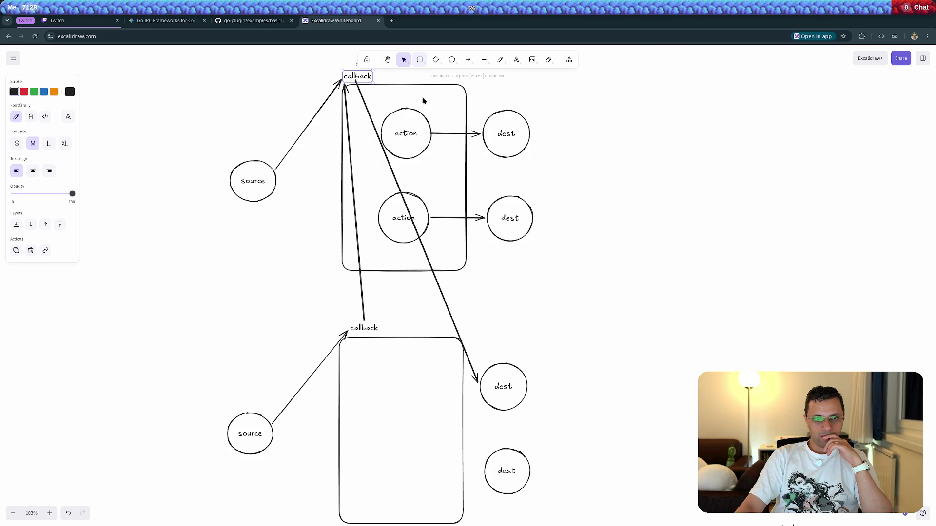
{"action": "left_click", "coordinate": [256, 322]}
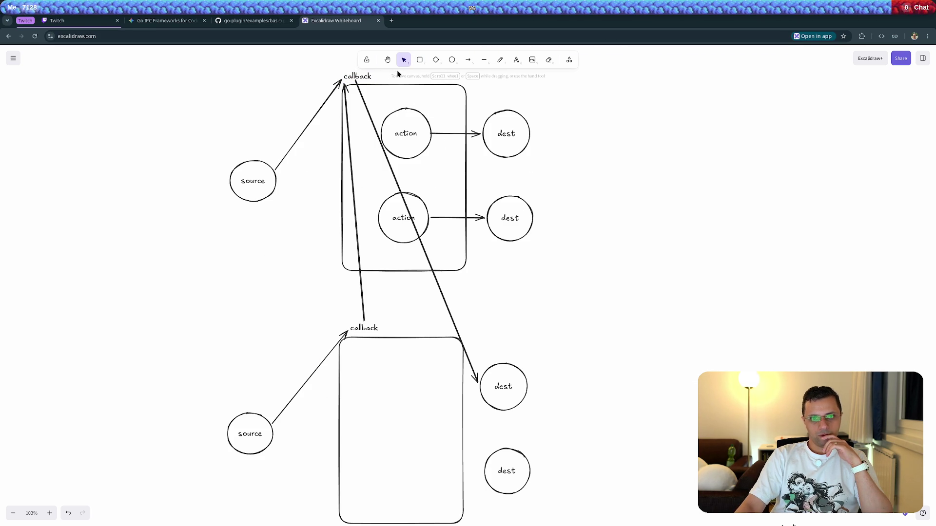
{"action": "left_click", "coordinate": [399, 122]}
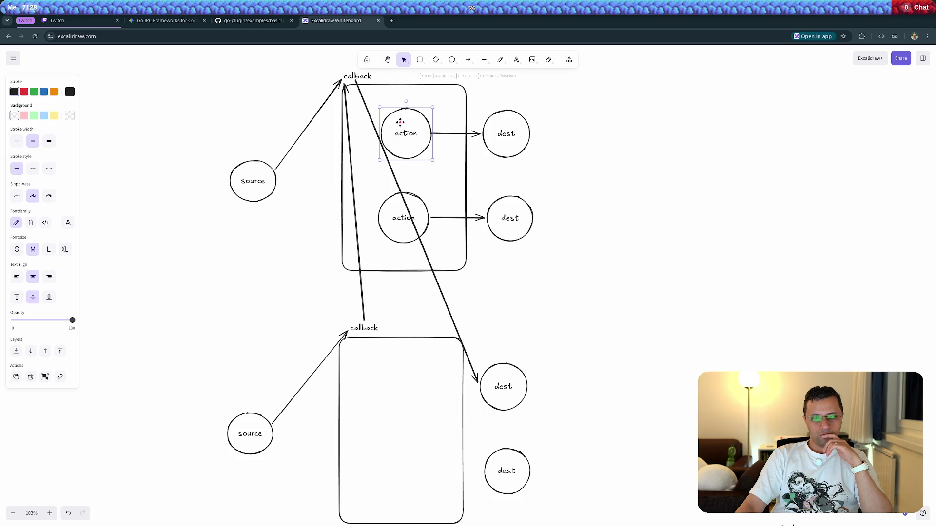
{"action": "left_click", "coordinate": [453, 317]}
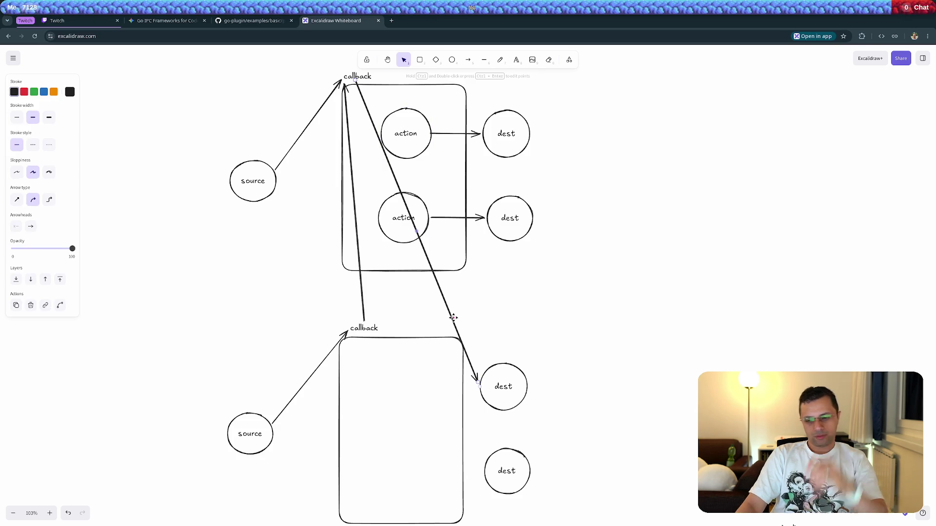
{"action": "key", "text": "Delete"}
Delete the arrow between the two callbacks and clear the lower diagram's remaining elements
{"action": "left_click", "coordinate": [364, 319]}
{"action": "key", "text": "Delete"}
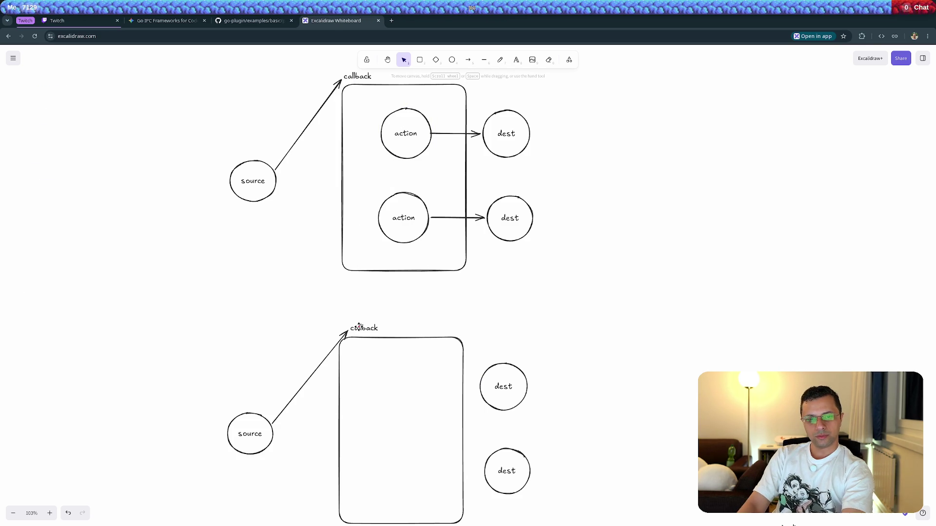
{"action": "left_click", "coordinate": [520, 367]}
{"action": "left_click_drag", "start_coordinate": [602, 315], "coordinate": [171, 511]}
{"action": "key", "text": "Delete"}
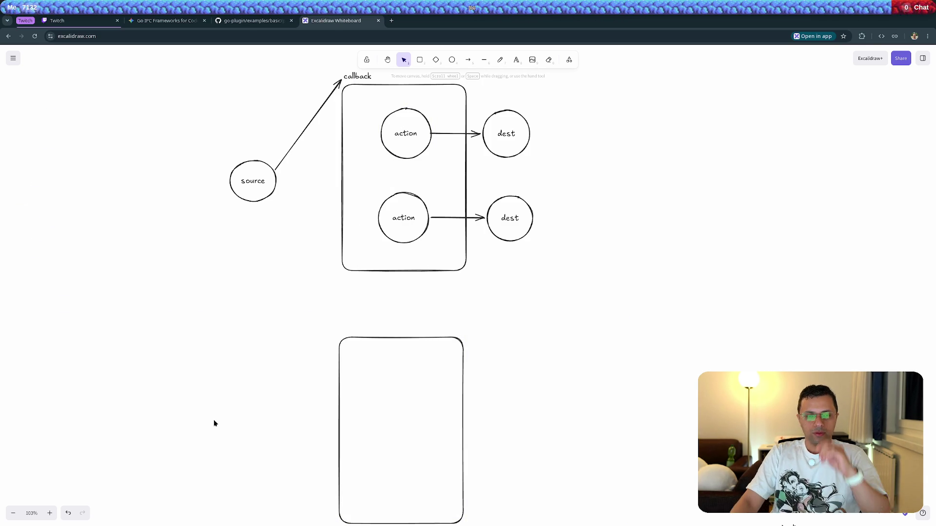
Draw a rectangle around the top action circle, centring the circle inside it
{"action": "scroll", "coordinate": [215, 402], "scroll_direction": "up", "scroll_amount": 1}
{"action": "scroll", "coordinate": [215, 402], "scroll_direction": "up", "scroll_amount": 1}
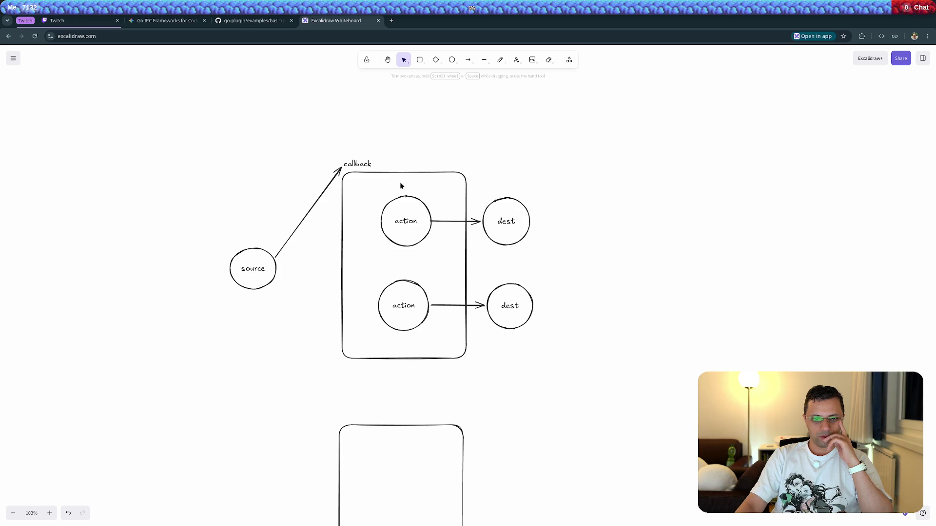
{"action": "left_click", "coordinate": [405, 220]}
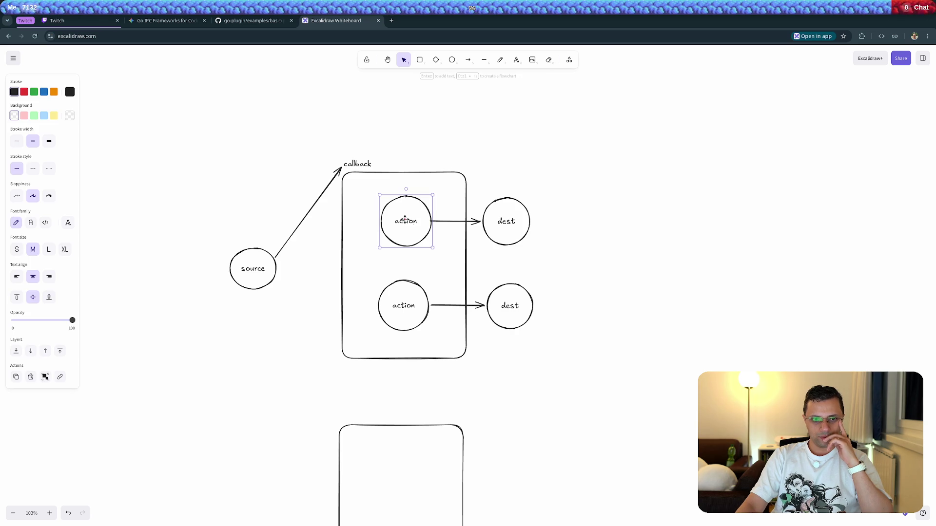
{"action": "left_click", "coordinate": [440, 135]}
{"action": "left_click", "coordinate": [421, 60]}
{"action": "left_click_drag", "start_coordinate": [378, 190], "coordinate": [441, 259]}
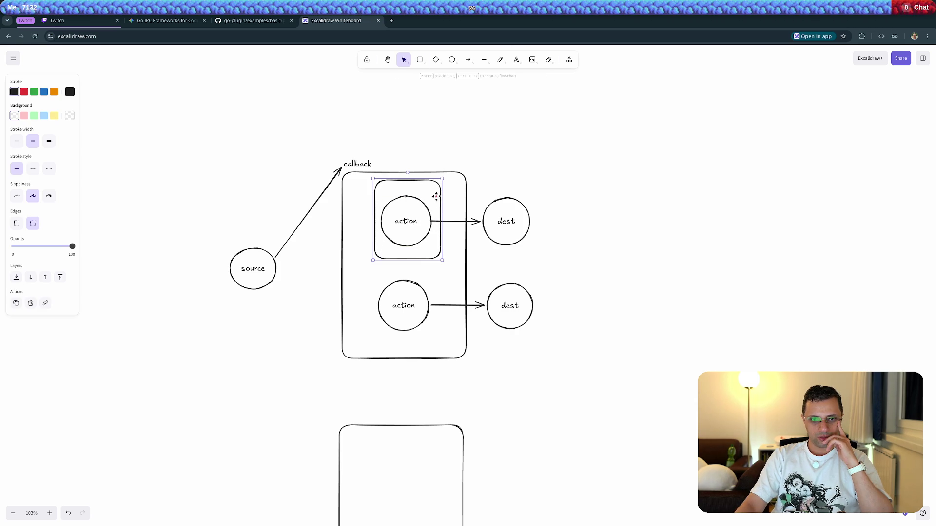
{"action": "left_click_drag", "start_coordinate": [440, 196], "coordinate": [437, 199]}
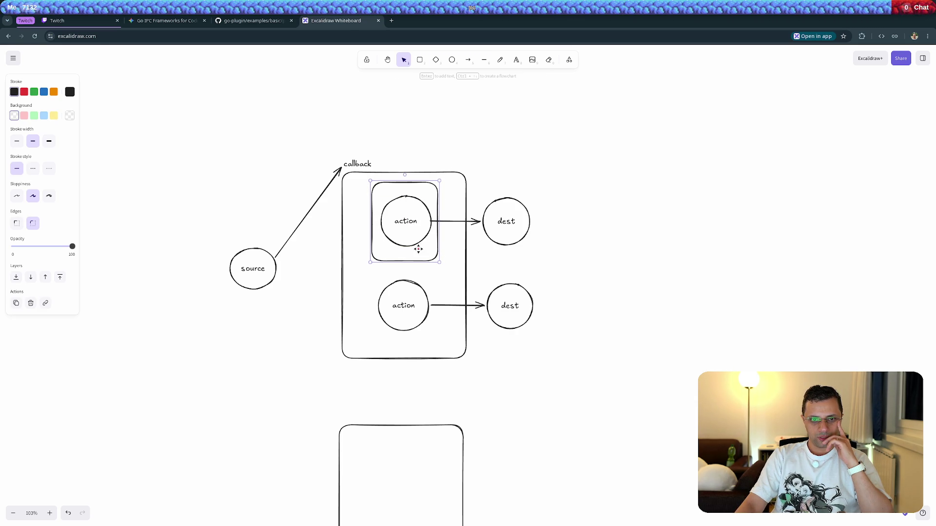
{"action": "left_click", "coordinate": [277, 351]}
Delete the leftover empty box below and select every element of the diagram
{"action": "left_click", "coordinate": [354, 425]}
{"action": "key", "text": "Delete"}
{"action": "mouse_move", "coordinate": [205, 115]}
{"action": "left_mouse_down"}
{"action": "mouse_move", "coordinate": [476, 299]}
{"action": "mouse_move", "coordinate": [488, 359]}
{"action": "left_mouse_up"}
{"action": "scroll", "coordinate": [419, 254], "scroll_direction": "down", "scroll_amount": 2}
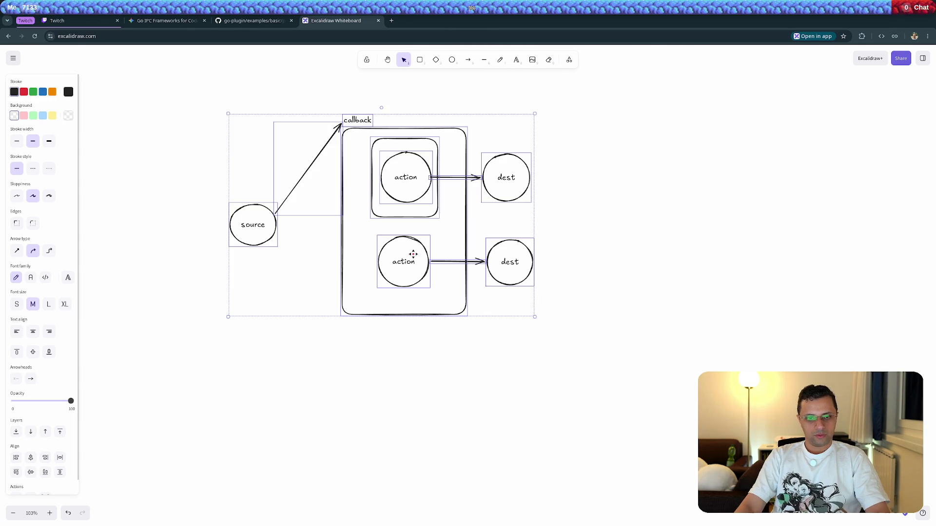
Select the whole diagram, including the source circle, and Alt-drag a copy beside the original on the right
{"action": "left_click", "coordinate": [408, 264]}
{"action": "mouse_move", "coordinate": [230, 94]}
{"action": "left_mouse_down"}
{"action": "mouse_move", "coordinate": [328, 180]}
{"action": "mouse_move", "coordinate": [549, 311]}
{"action": "left_mouse_up"}
{"action": "mouse_move", "coordinate": [416, 182]}
{"action": "left_mouse_down"}
{"action": "mouse_move", "coordinate": [425, 303]}
{"action": "mouse_move", "coordinate": [416, 221]}
{"action": "left_mouse_up"}
{"action": "key", "text": "ctrl+z"}
{"action": "mouse_move", "coordinate": [191, 87]}
{"action": "left_mouse_down"}
{"action": "mouse_move", "coordinate": [428, 225]}
{"action": "mouse_move", "coordinate": [649, 381]}
{"action": "left_mouse_up"}
{"action": "mouse_move", "coordinate": [406, 192]}
{"action": "left_mouse_down"}
{"action": "mouse_move", "coordinate": [409, 431]}
{"action": "mouse_move", "coordinate": [400, 448]}
{"action": "mouse_move", "coordinate": [768, 259]}
{"action": "mouse_move", "coordinate": [758, 163]}
{"action": "left_mouse_up"}
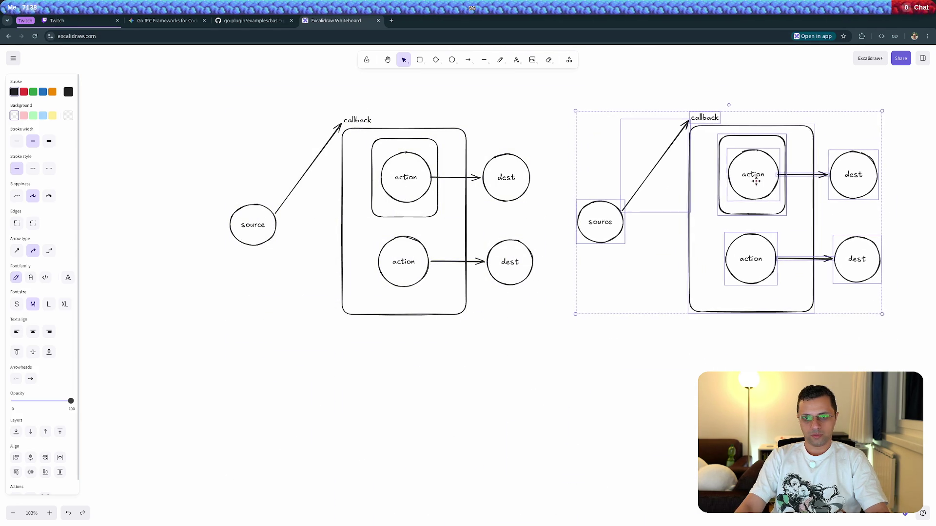
{"action": "left_click_drag", "start_coordinate": [748, 367], "coordinate": [524, 410]}
Delete the copy's source circle and its incoming arrow
{"action": "left_click", "coordinate": [403, 388]}
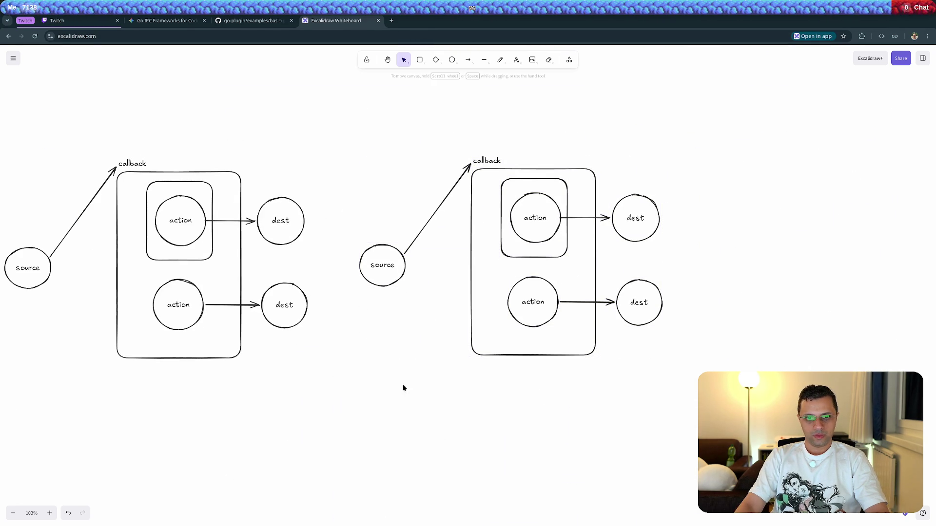
{"action": "left_click", "coordinate": [379, 263]}
{"action": "key", "text": "Delete"}
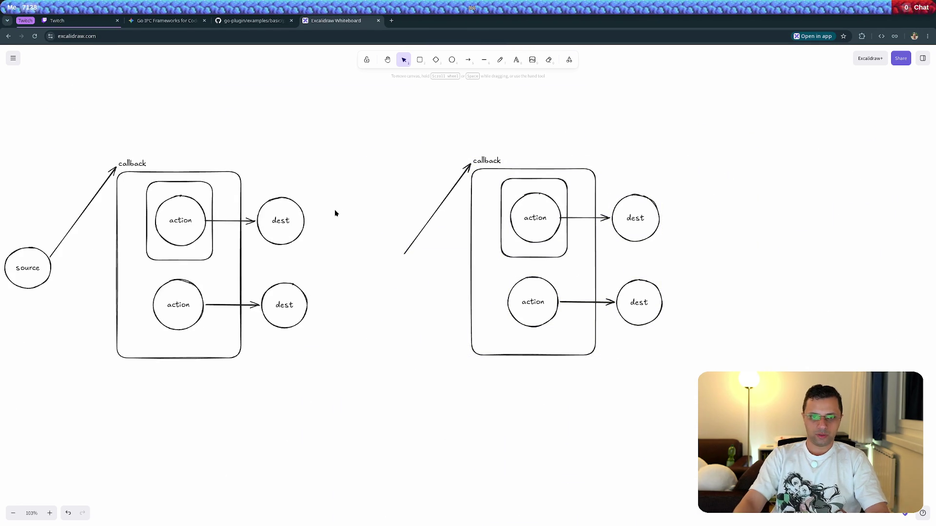
{"action": "left_click", "coordinate": [413, 238]}
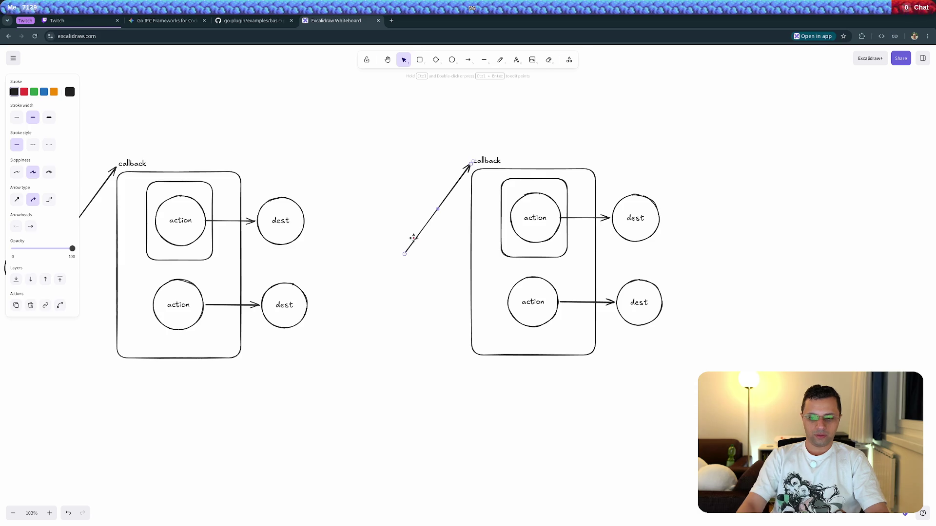
{"action": "key", "text": "Delete"}
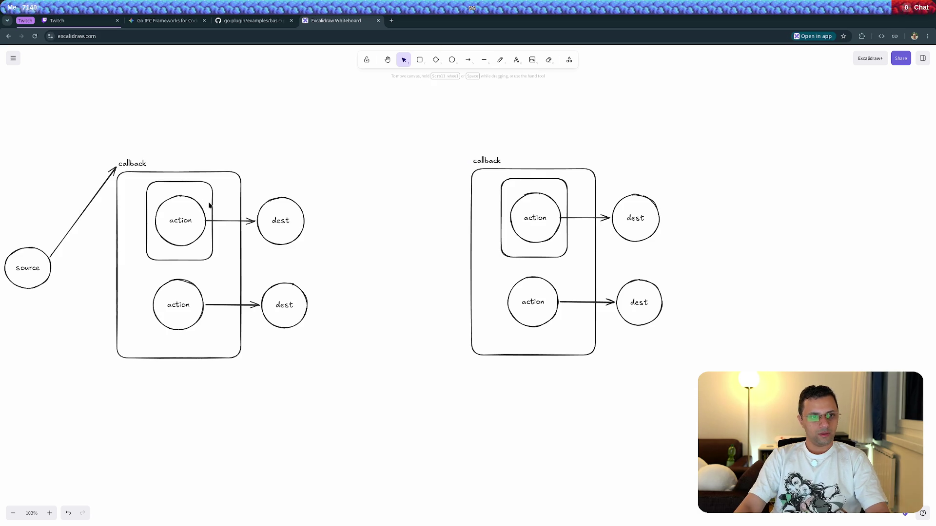
Draw arrows from the left inner action box to the right one and back again
{"action": "left_click", "coordinate": [211, 202]}
{"action": "left_click", "coordinate": [464, 61]}
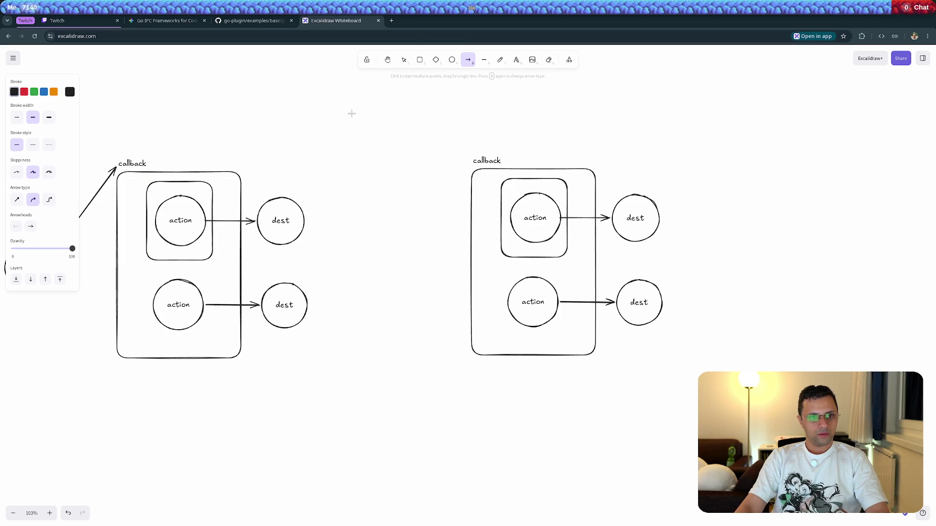
{"action": "left_click_drag", "start_coordinate": [207, 182], "coordinate": [502, 187]}
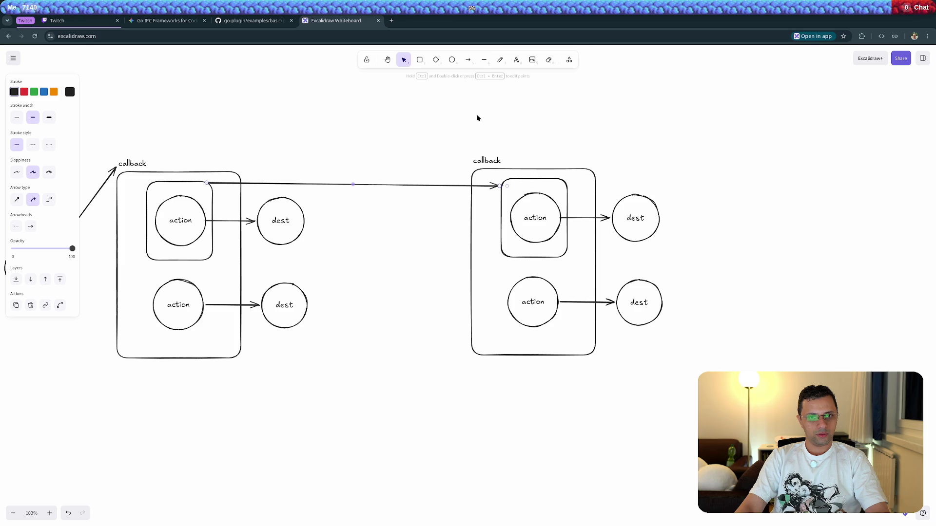
{"action": "left_click", "coordinate": [468, 60]}
{"action": "left_click_drag", "start_coordinate": [499, 195], "coordinate": [215, 189]}
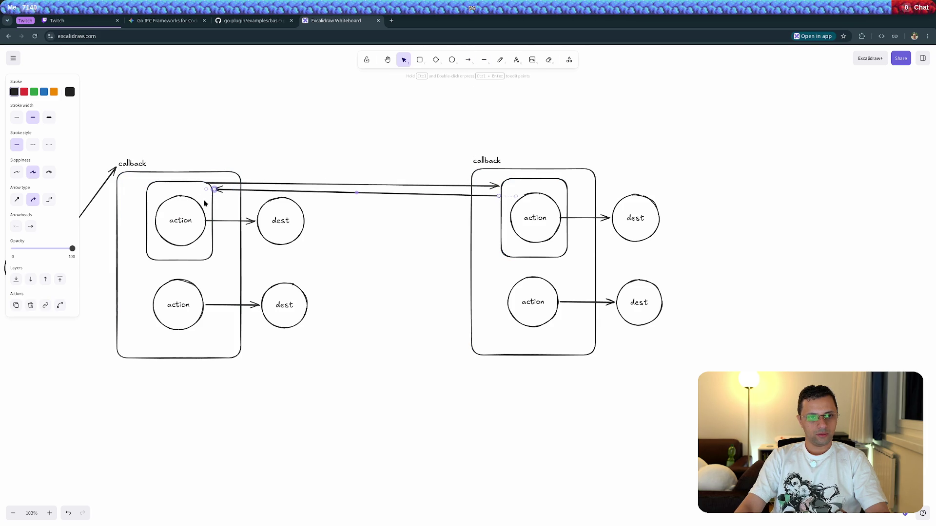
Reattach the left action-to-dest arrow so it starts on the left inner box
{"action": "left_click", "coordinate": [219, 214]}
{"action": "left_click", "coordinate": [222, 221]}
{"action": "left_click_drag", "start_coordinate": [208, 221], "coordinate": [214, 222]}
{"action": "left_click", "coordinate": [405, 250]}
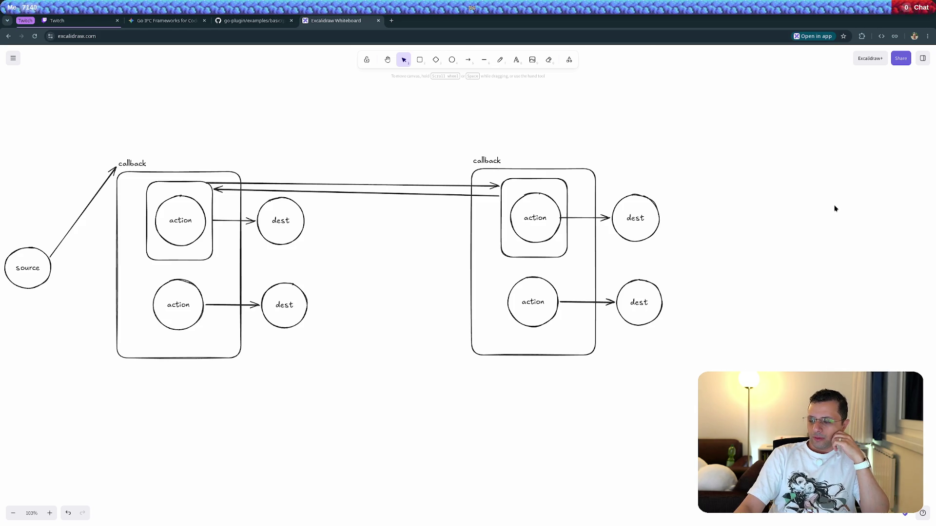
Pan the canvas to center the two linked callback diagrams
{"action": "left_click_drag", "start_coordinate": [334, 136], "coordinate": [421, 153]}
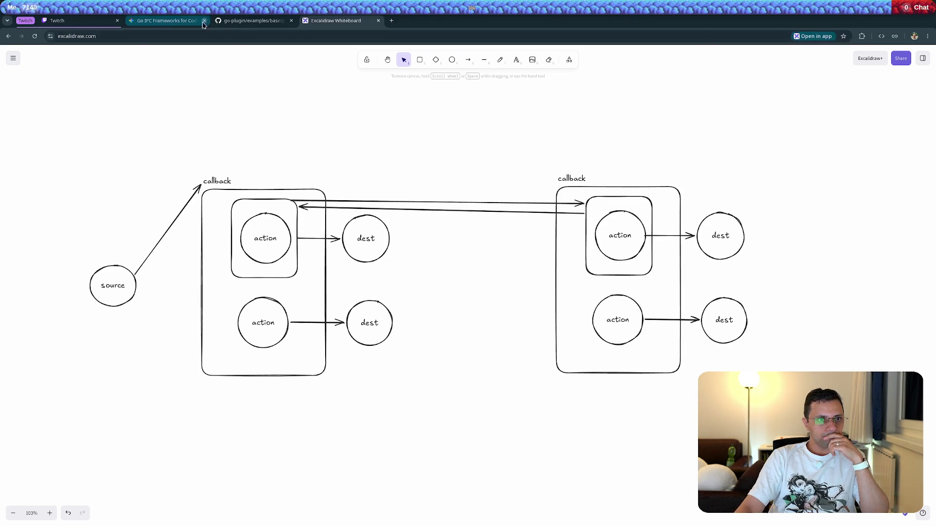
Close the go-plugin GitHub tab showing greeter_impl.go
{"action": "left_click", "coordinate": [250, 21]}
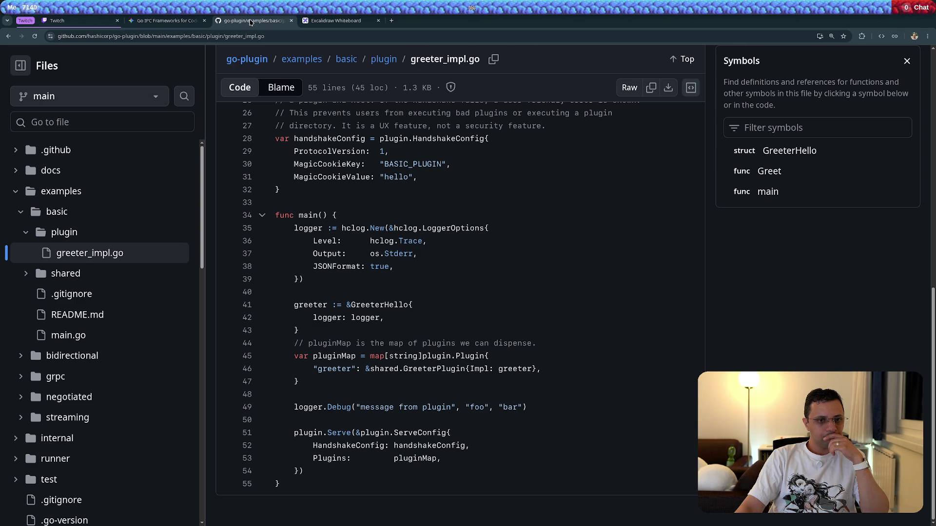
{"action": "key", "text": "ctrl+w"}
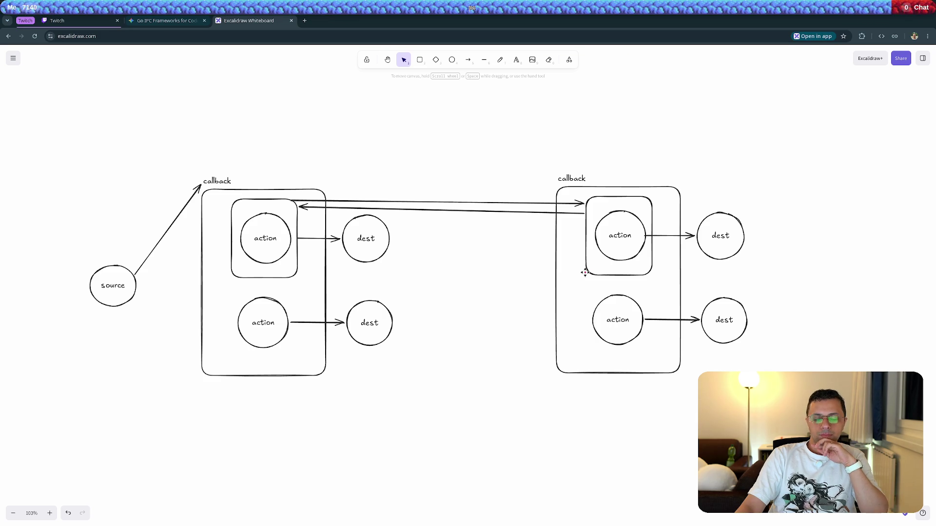
Select the right inner action box, then go to the 'Go IPC Frameworks' Gemini chat
{"action": "left_click", "coordinate": [597, 200]}
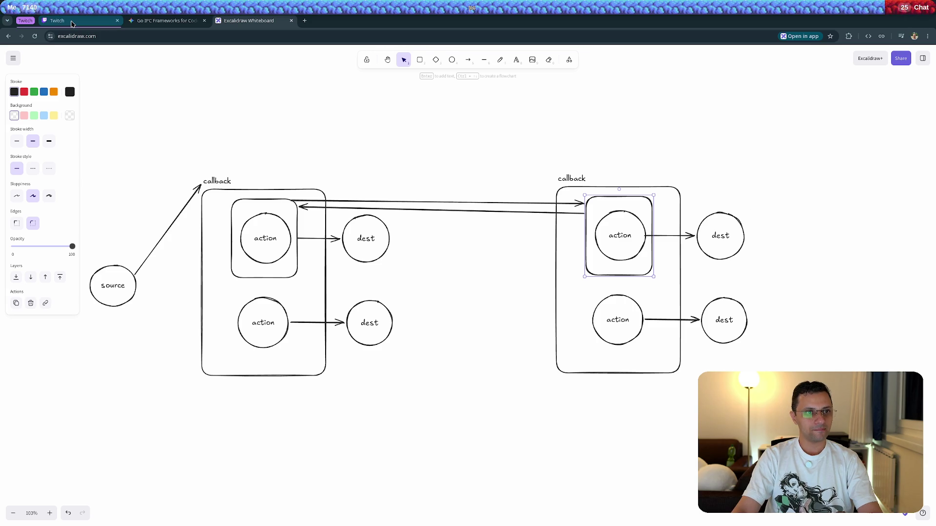
{"action": "left_click", "coordinate": [163, 22]}
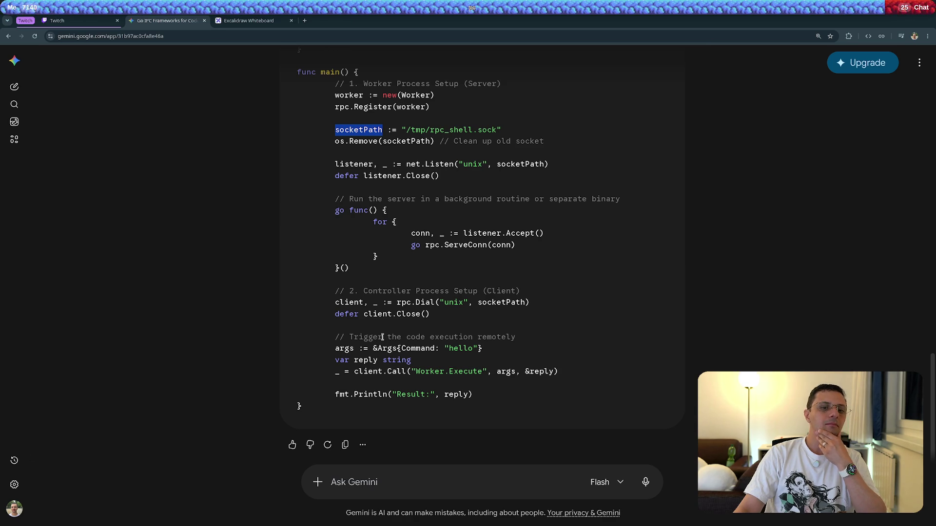
Scroll up and highlight the net/rpc import in the example code
{"action": "scroll", "coordinate": [256, 333], "scroll_direction": "up", "scroll_amount": 2}
{"action": "scroll", "coordinate": [257, 333], "scroll_direction": "up", "scroll_amount": 4}
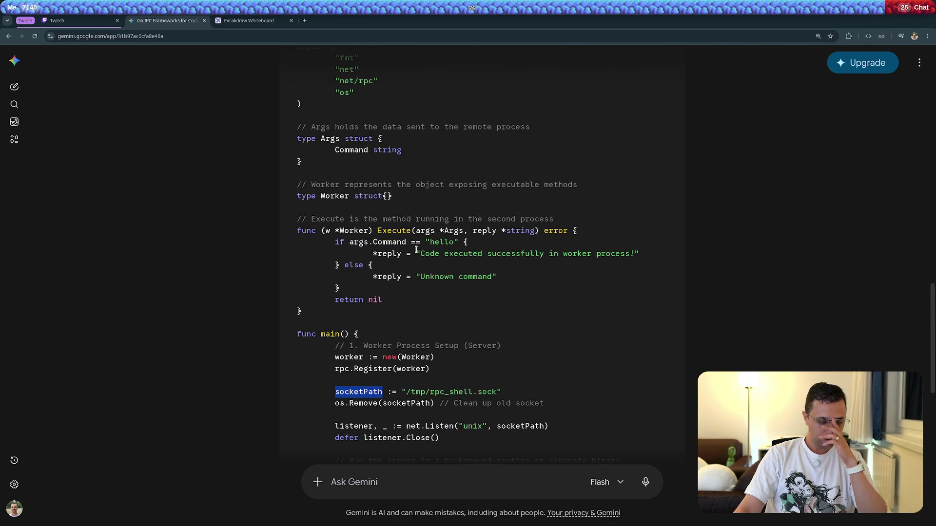
{"action": "mouse_move", "coordinate": [340, 81]}
{"action": "left_mouse_down"}
{"action": "mouse_move", "coordinate": [373, 82]}
{"action": "mouse_move", "coordinate": [372, 92]}
{"action": "left_mouse_up"}
Paste it into a throwaway new tab, close that tab, and scroll down to main()'s Unix socket dial
{"action": "key", "text": "ctrl+t"}
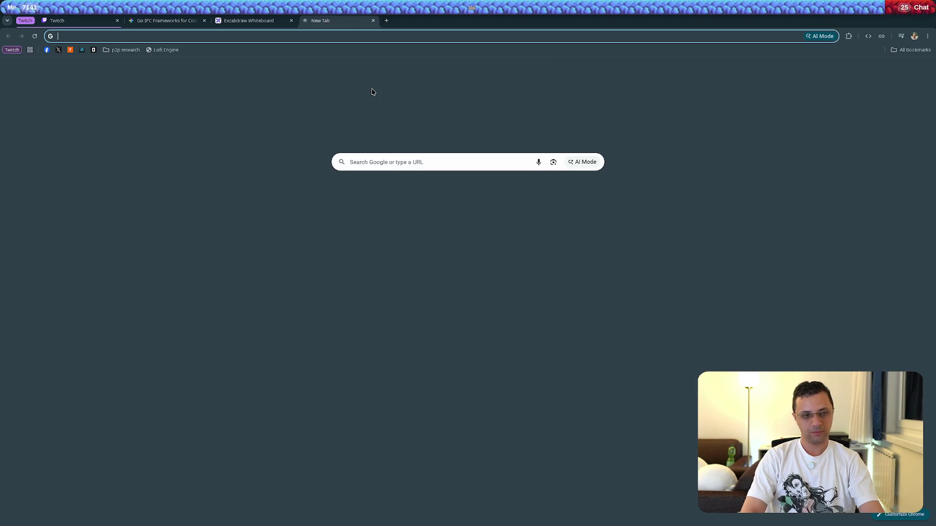
{"action": "key", "text": "ctrl+v"}
{"action": "key", "text": "ctrl+w"}
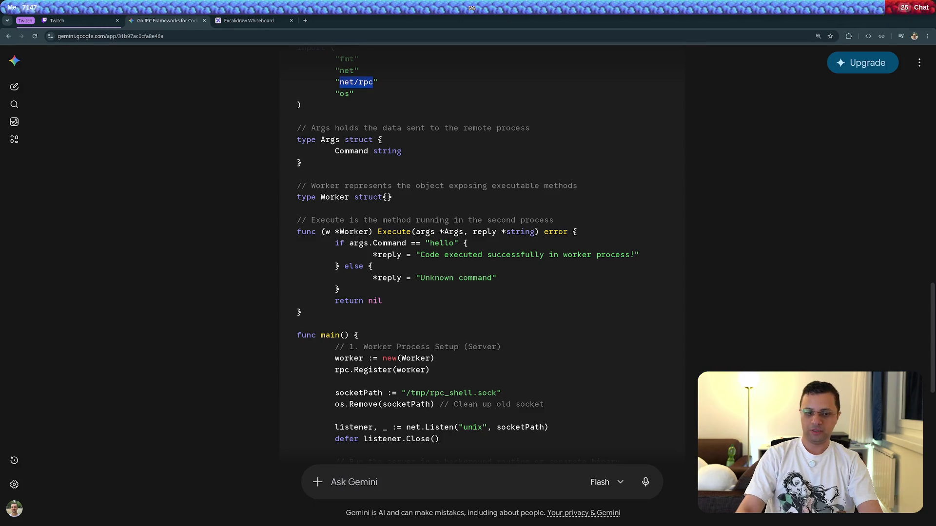
{"action": "scroll", "coordinate": [461, 249], "scroll_direction": "down", "scroll_amount": 5}
{"action": "scroll", "coordinate": [444, 480], "scroll_direction": "down", "scroll_amount": 1}
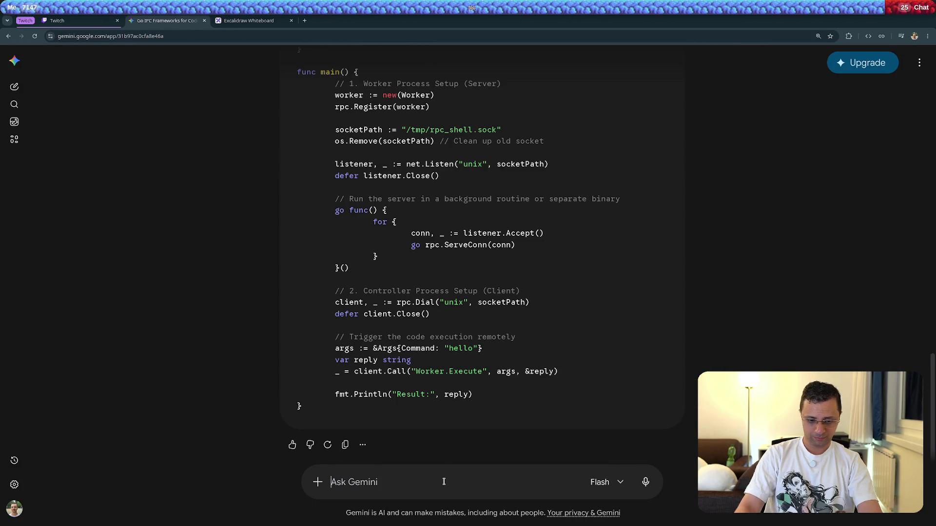
Ask Gemini 'How does net/rpc serde data on the network?'
{"action": "type", "text": "How does net/"}
{"action": "type", "text": "rpc seria"}
{"action": "key", "text": "BackSpace"}
{"action": "key", "text": "BackSpace"}
{"action": "key", "text": "BackSpace"}
{"action": "type", "text": "serde data on t"}
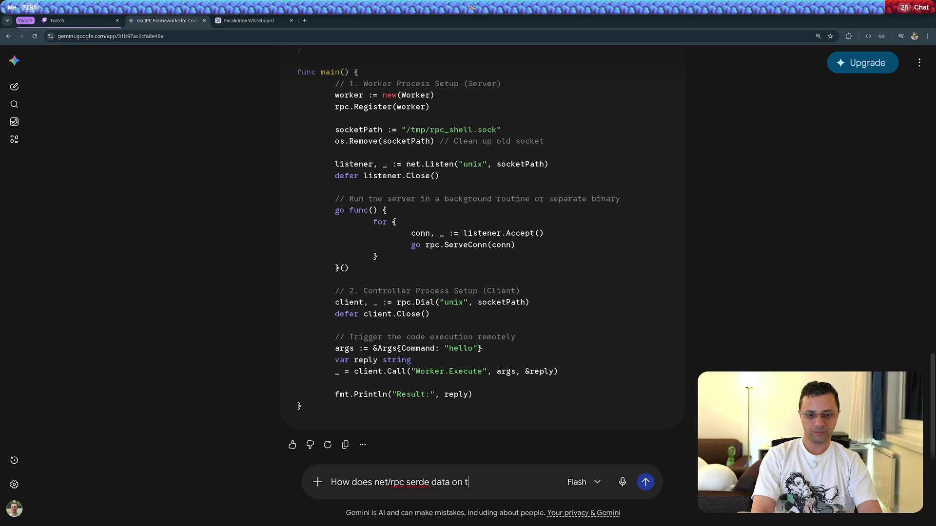
{"action": "type", "text": "he network?"}
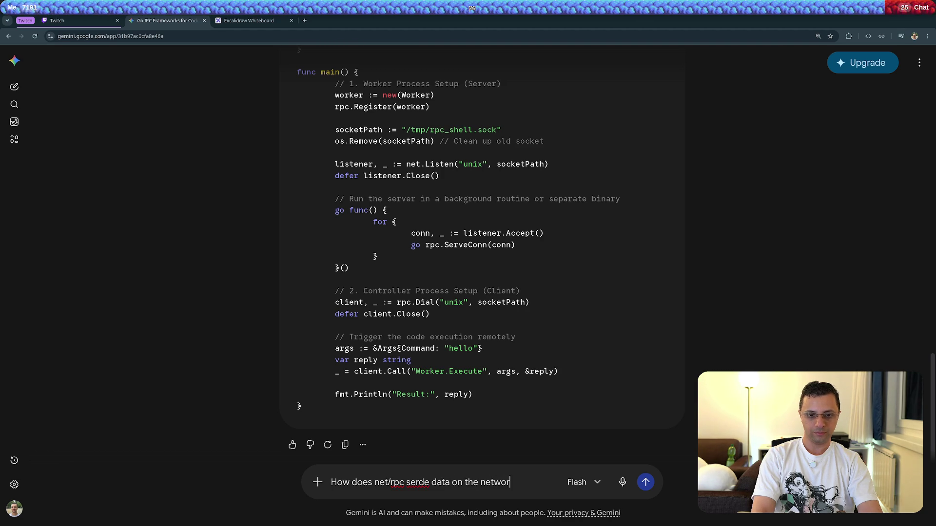
{"action": "key", "text": "Return"}
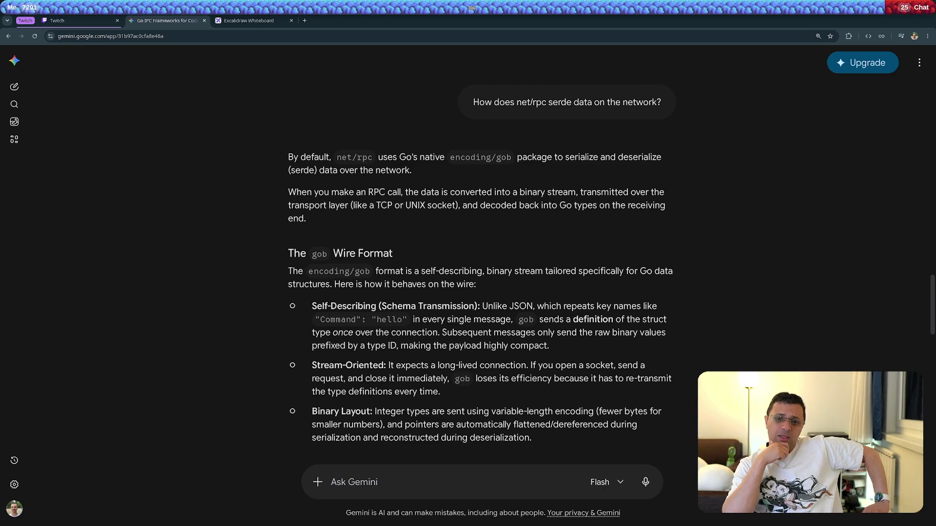
{"action": "left_click", "coordinate": [341, 483]}
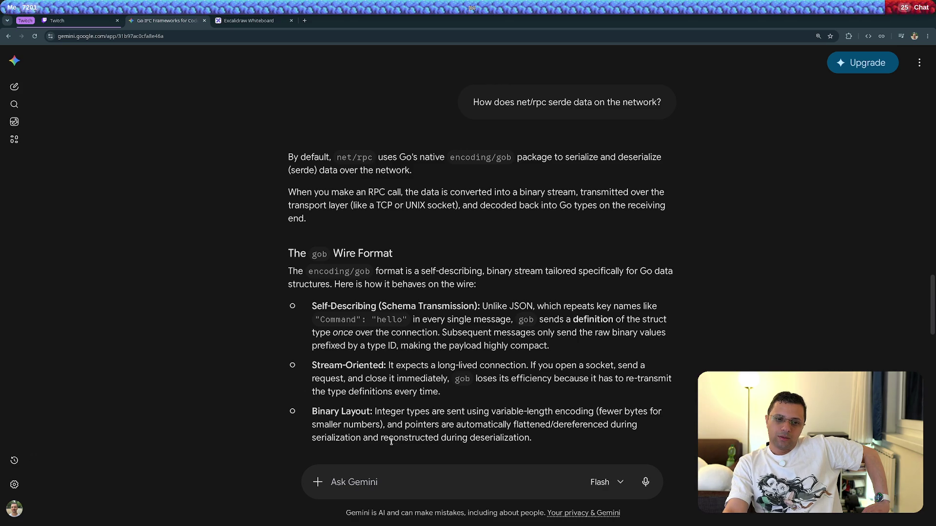
{"action": "scroll", "coordinate": [498, 266], "scroll_direction": "down", "scroll_amount": 2}
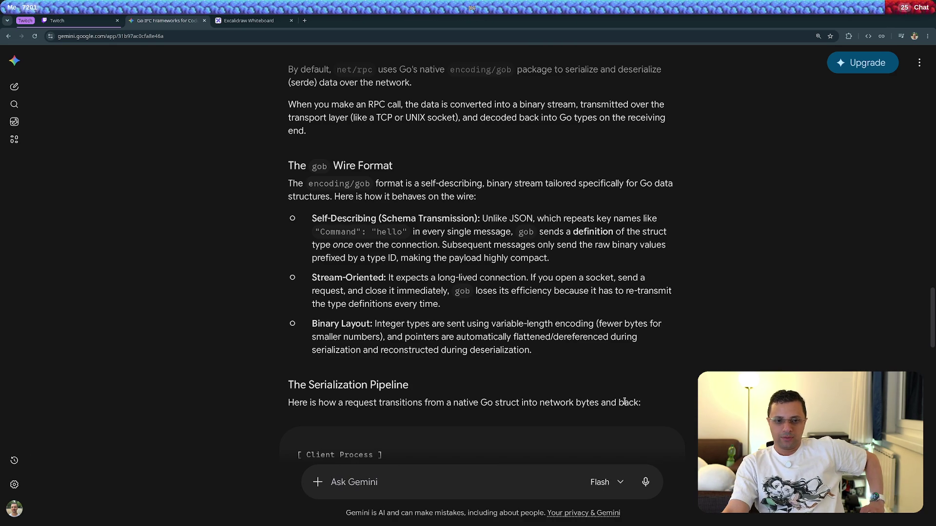
{"action": "scroll", "coordinate": [625, 403], "scroll_direction": "down", "scroll_amount": 5}
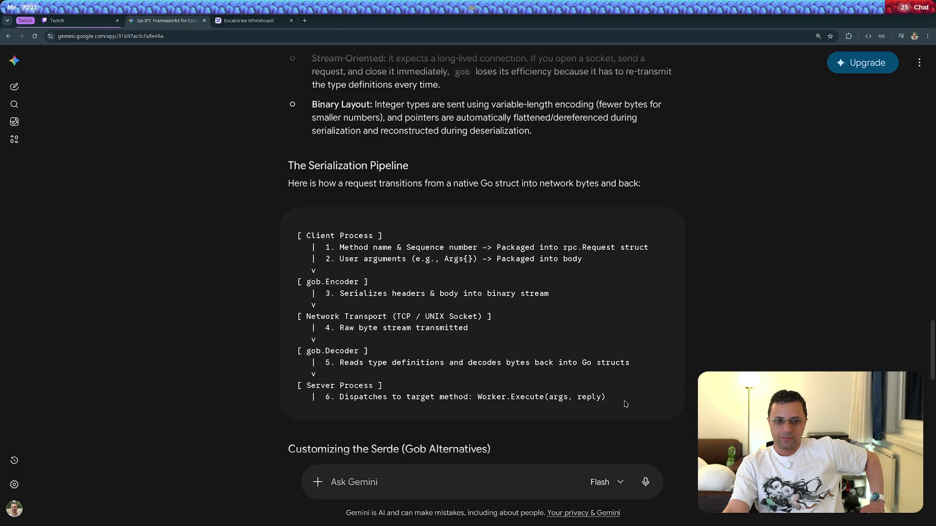
{"action": "scroll", "coordinate": [625, 404], "scroll_direction": "down", "scroll_amount": 3}
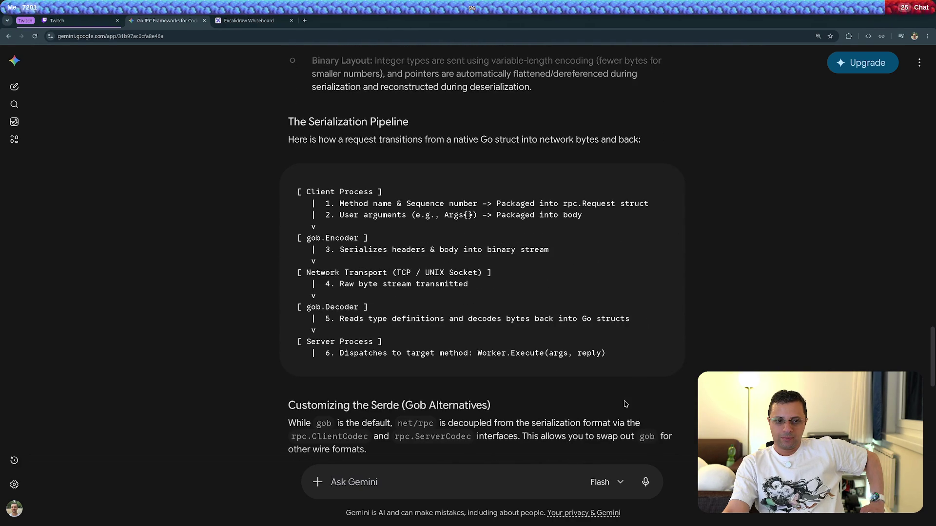
{"action": "scroll", "coordinate": [626, 404], "scroll_direction": "down", "scroll_amount": 1}
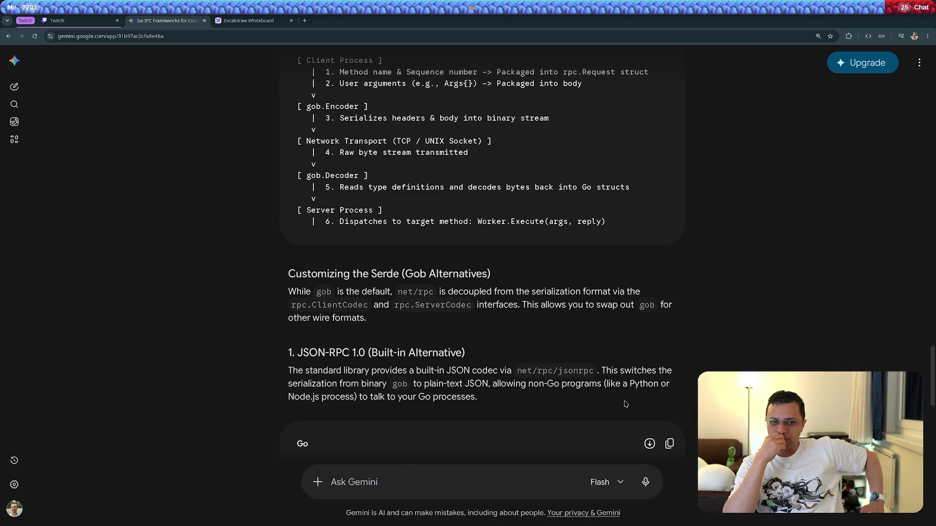
{"action": "scroll", "coordinate": [626, 404], "scroll_direction": "down", "scroll_amount": 2}
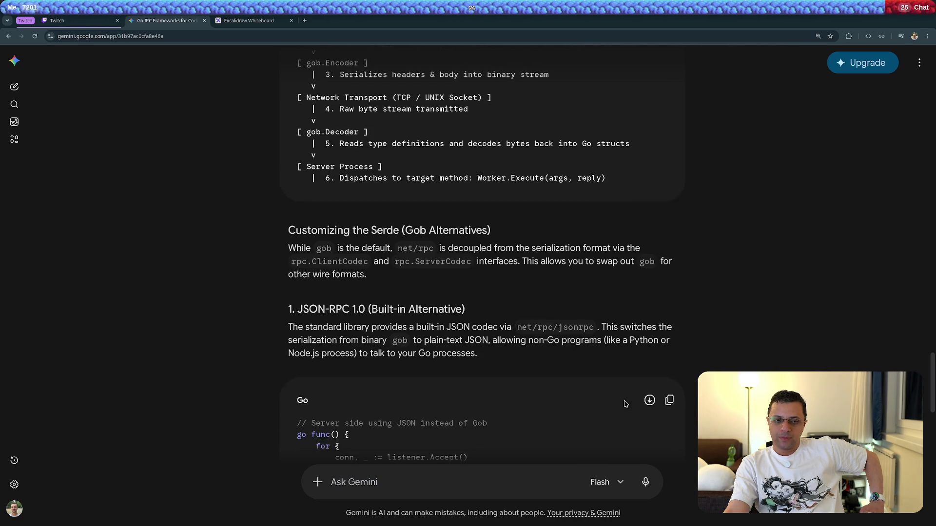
{"action": "scroll", "coordinate": [626, 404], "scroll_direction": "down", "scroll_amount": 2}
{"action": "scroll", "coordinate": [625, 405], "scroll_direction": "down", "scroll_amount": 2}
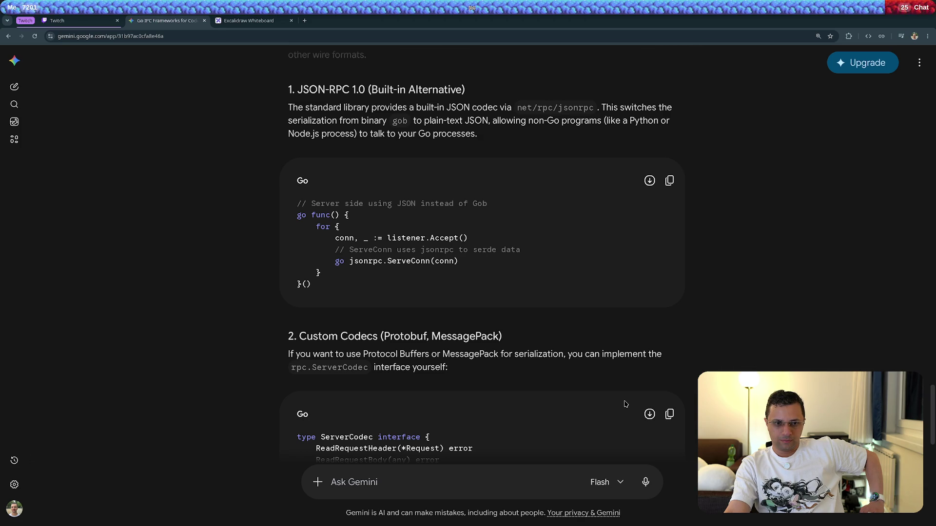
{"action": "scroll", "coordinate": [626, 404], "scroll_direction": "down", "scroll_amount": 3}
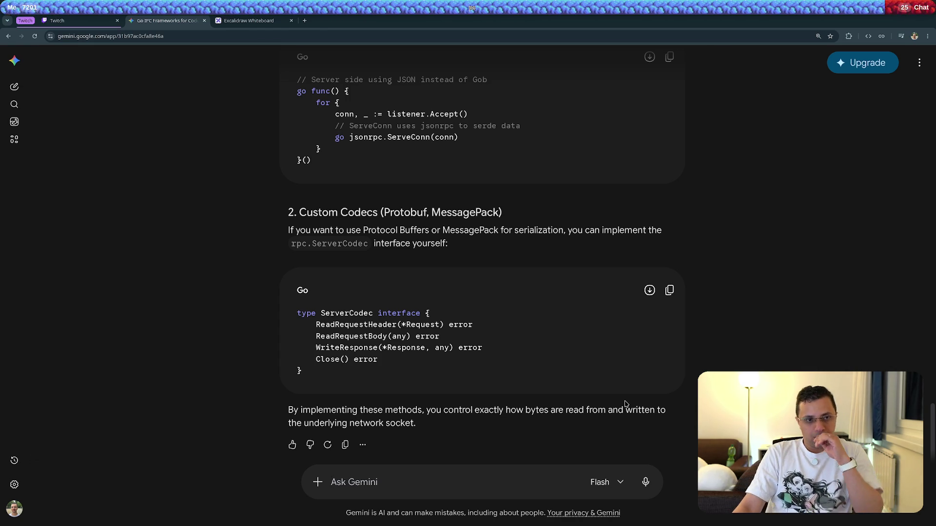
{"action": "left_click", "coordinate": [419, 478]}
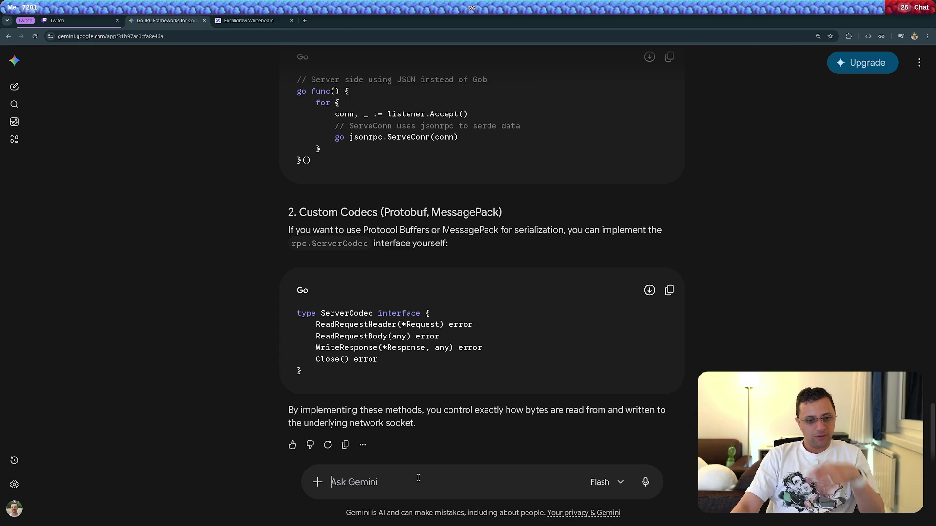
Ask Gemini 'any packages for peer discovery?'
{"action": "type", "text": "any packages for peer discovery?"}
{"action": "key", "text": "Return"}
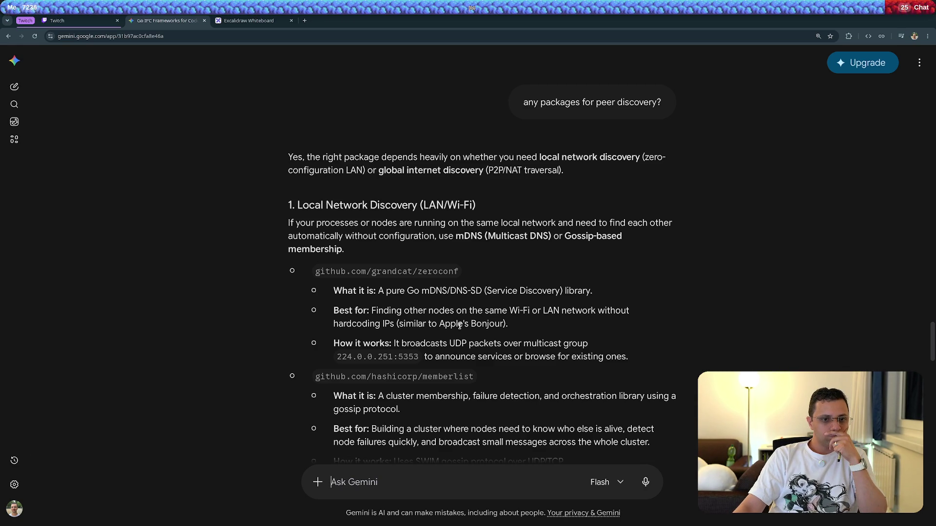
{"action": "scroll", "coordinate": [262, 317], "scroll_direction": "down", "scroll_amount": 2}
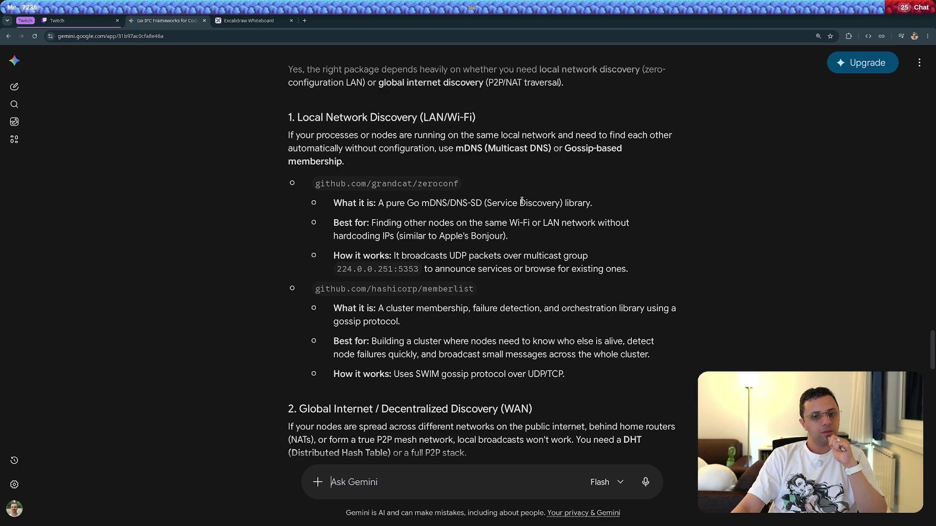
{"action": "scroll", "coordinate": [397, 297], "scroll_direction": "down", "scroll_amount": 1}
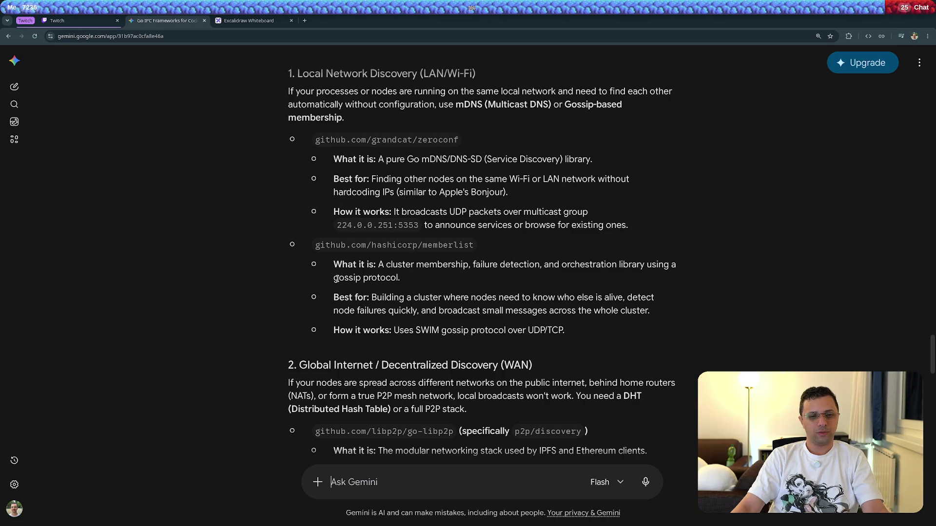
{"action": "left_click_drag", "start_coordinate": [336, 278], "coordinate": [374, 280]}
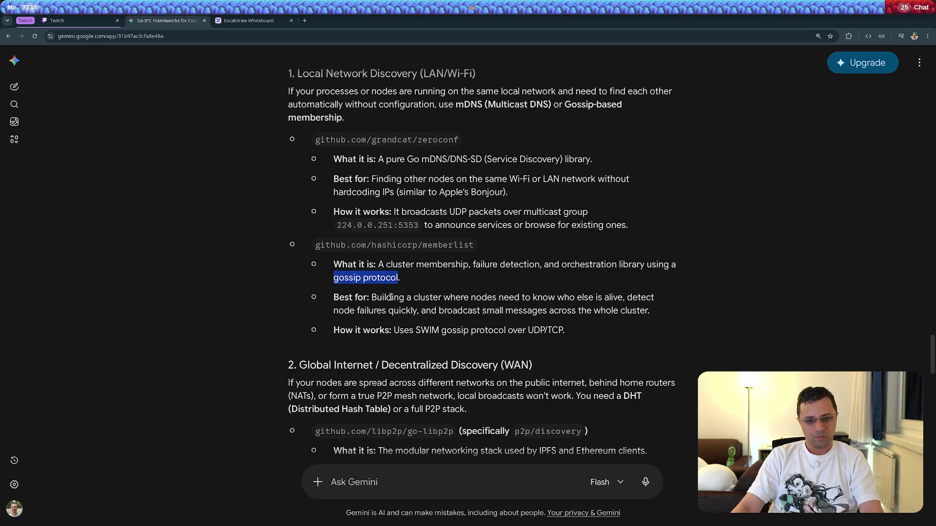
{"action": "scroll", "coordinate": [444, 351], "scroll_direction": "down", "scroll_amount": 5}
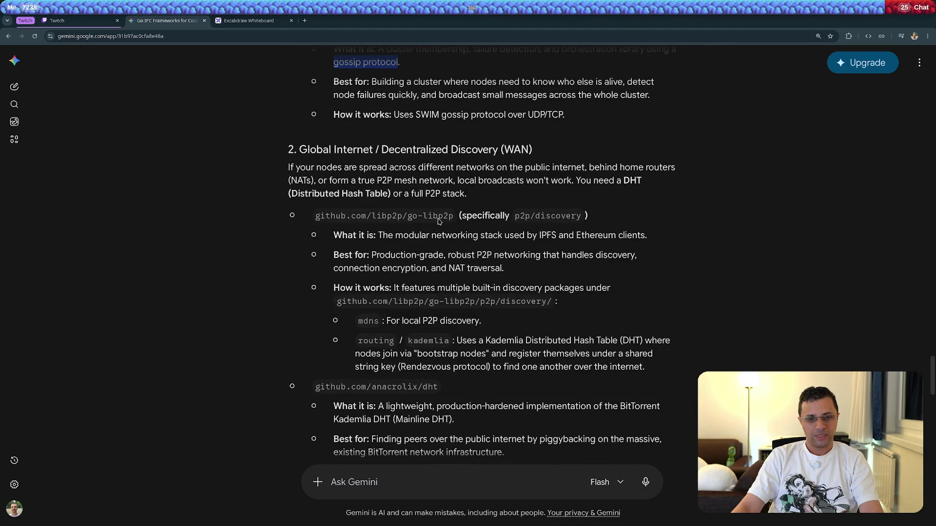
{"action": "left_click", "coordinate": [369, 216]}
{"action": "left_click_drag", "start_coordinate": [369, 216], "coordinate": [422, 215]}
{"action": "scroll", "coordinate": [466, 298], "scroll_direction": "down", "scroll_amount": 3}
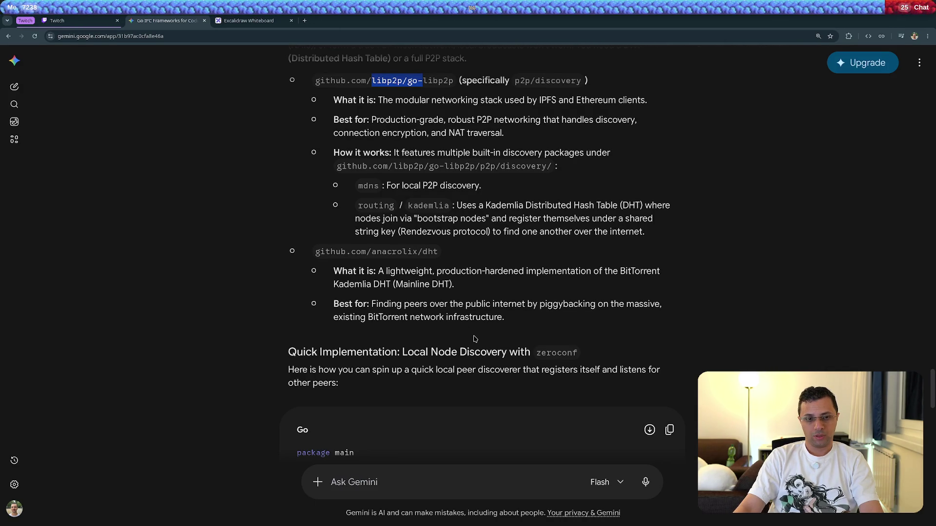
{"action": "scroll", "coordinate": [474, 339], "scroll_direction": "down", "scroll_amount": 5}
{"action": "scroll", "coordinate": [475, 339], "scroll_direction": "down", "scroll_amount": 6}
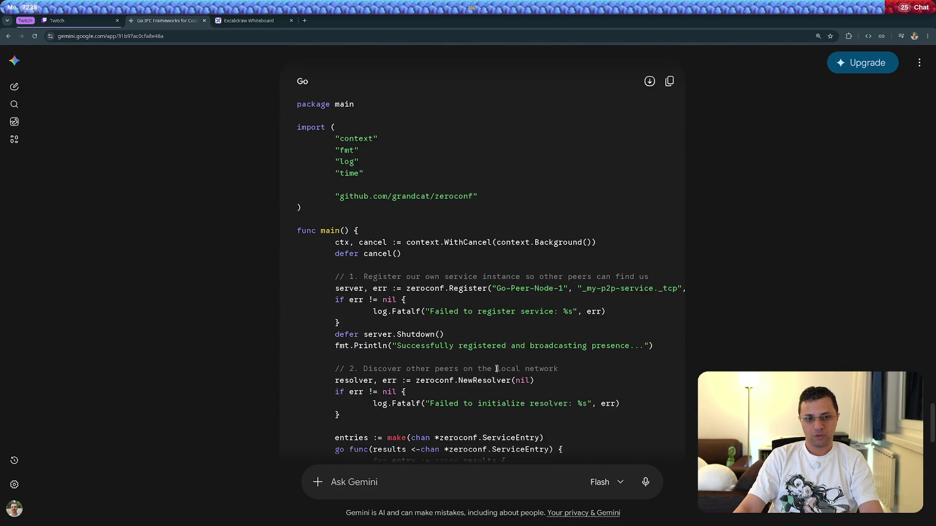
{"action": "scroll", "coordinate": [515, 399], "scroll_direction": "down", "scroll_amount": 1}
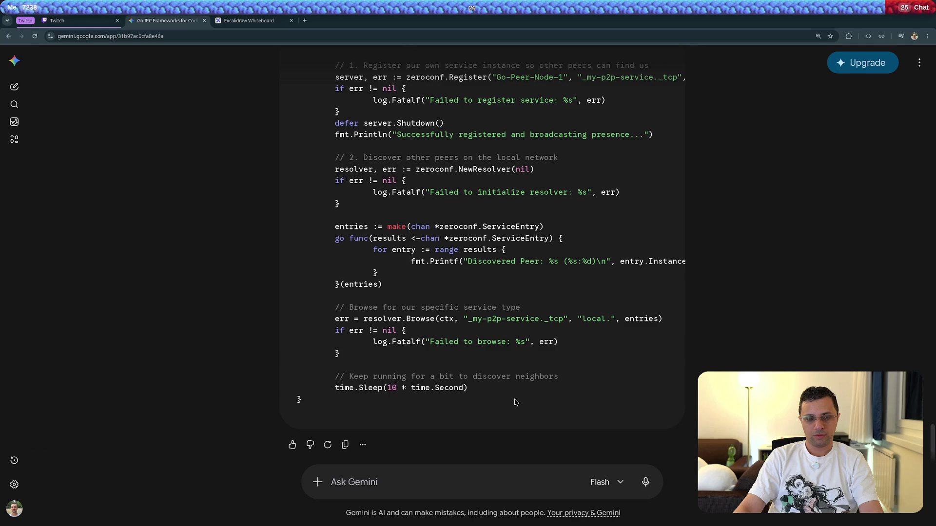
{"action": "scroll", "coordinate": [516, 402], "scroll_direction": "up", "scroll_amount": 2}
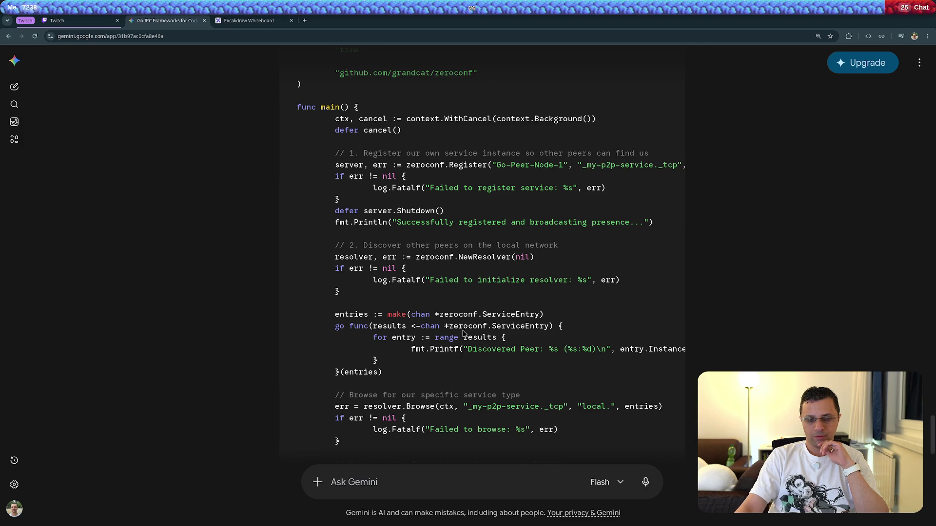
{"action": "scroll", "coordinate": [491, 383], "scroll_direction": "down", "scroll_amount": 2}
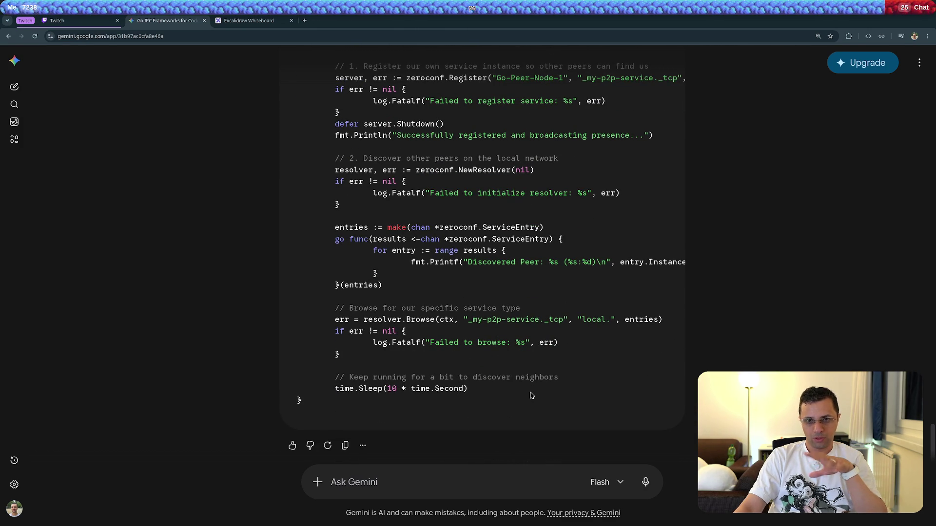
{"action": "scroll", "coordinate": [531, 395], "scroll_direction": "up", "scroll_amount": 5}
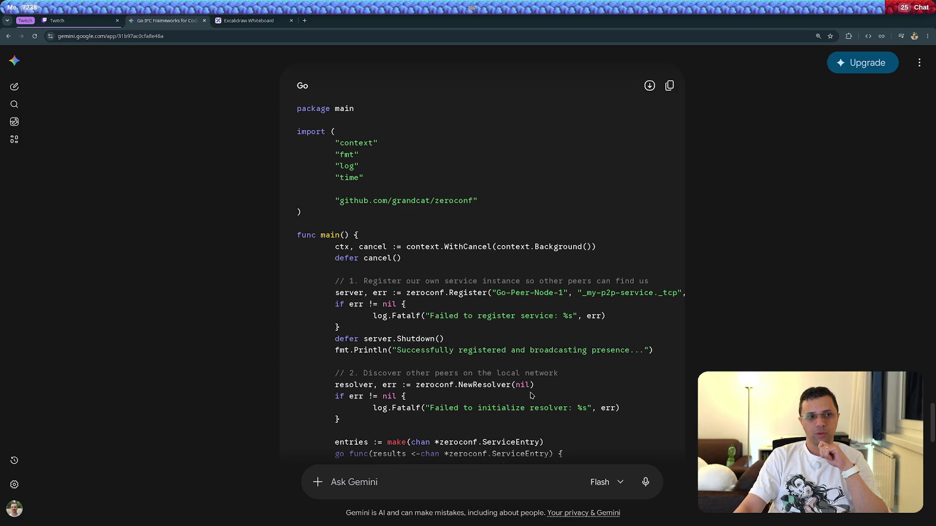
{"action": "scroll", "coordinate": [532, 396], "scroll_direction": "up", "scroll_amount": 1}
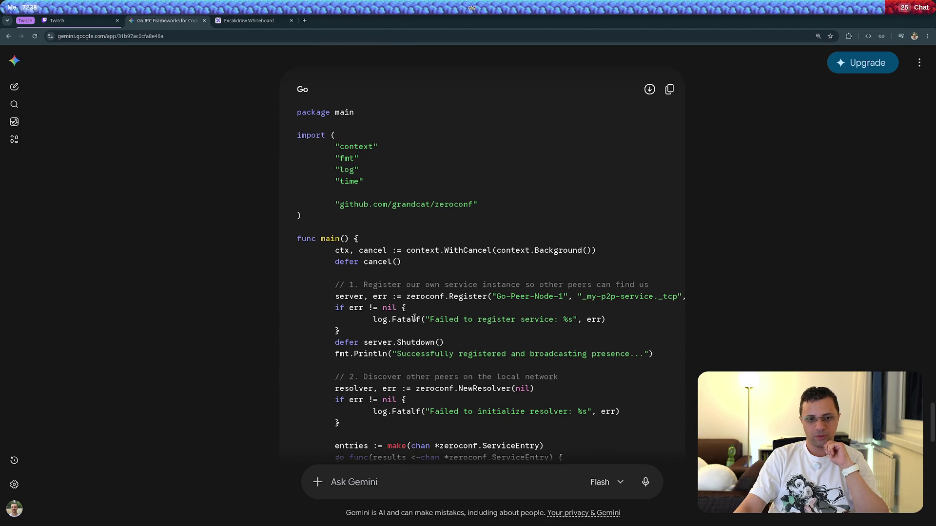
{"action": "left_click_drag", "start_coordinate": [383, 248], "coordinate": [556, 400]}
{"action": "left_click", "coordinate": [555, 400]}
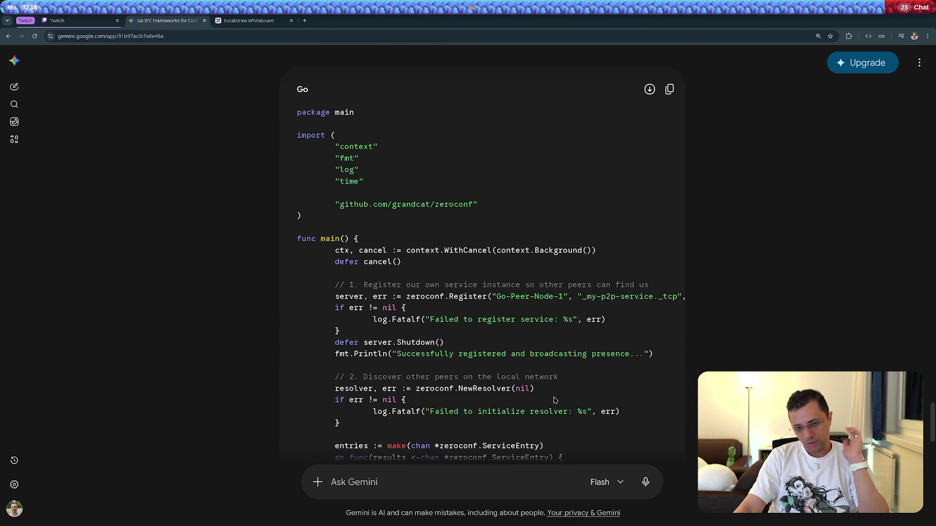
{"action": "scroll", "coordinate": [555, 400], "scroll_direction": "up", "scroll_amount": 15}
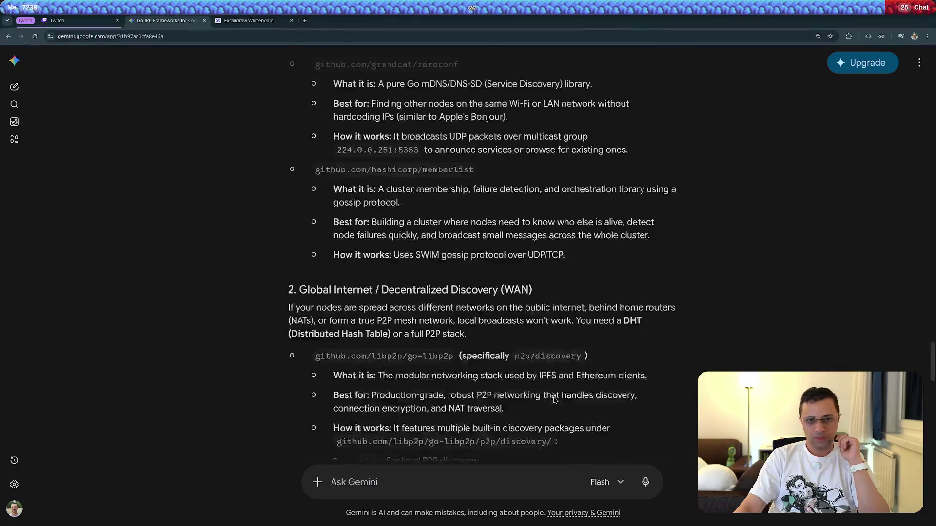
{"action": "scroll", "coordinate": [452, 400], "scroll_direction": "up", "scroll_amount": 4}
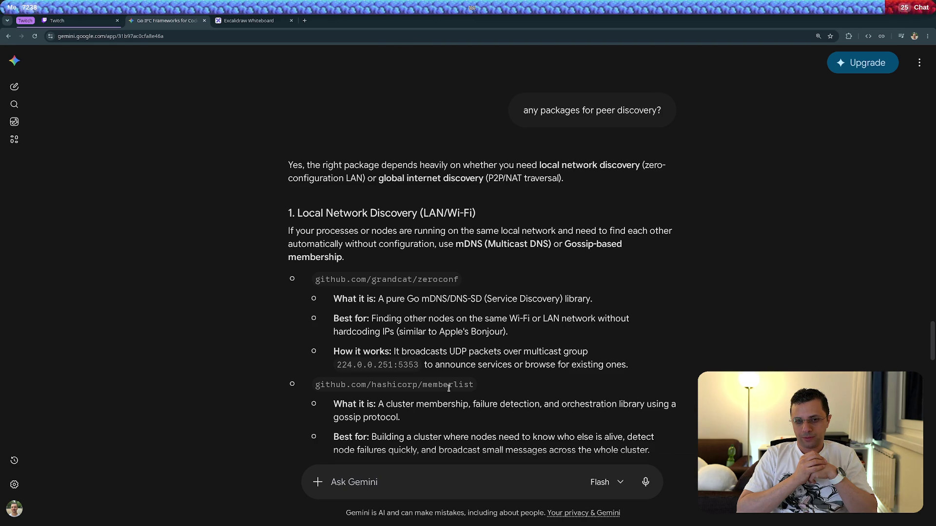
{"action": "left_click", "coordinate": [427, 476]}
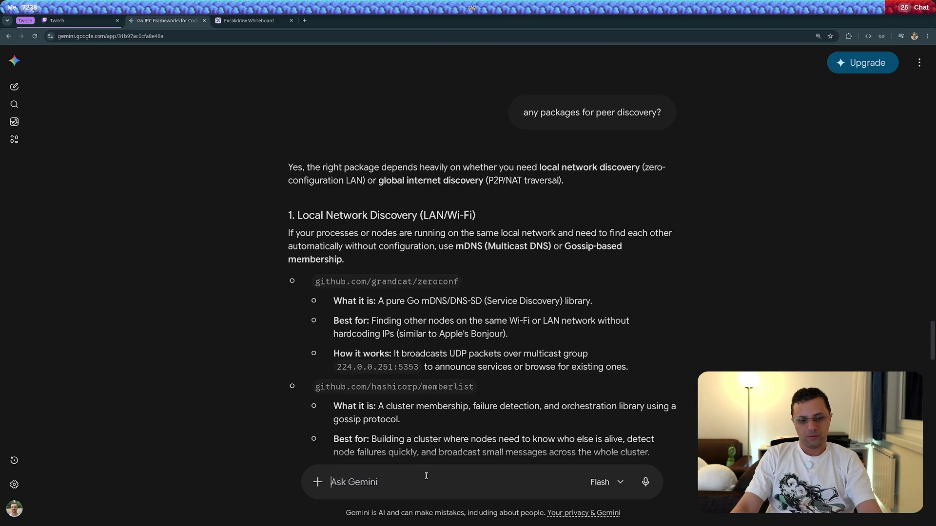
Ask Gemini to 'explain the gossip protocol'
{"action": "type", "text": "explain the "}
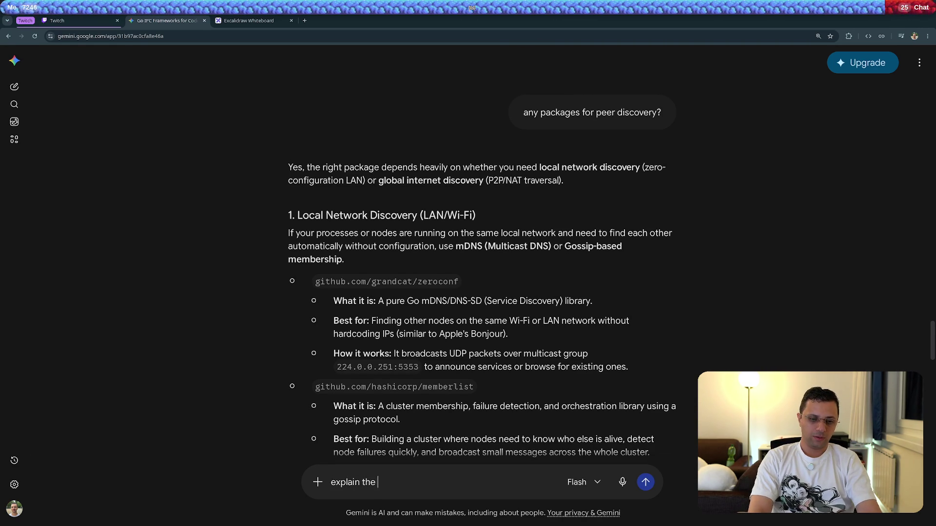
{"action": "type", "text": "gossip protocol"}
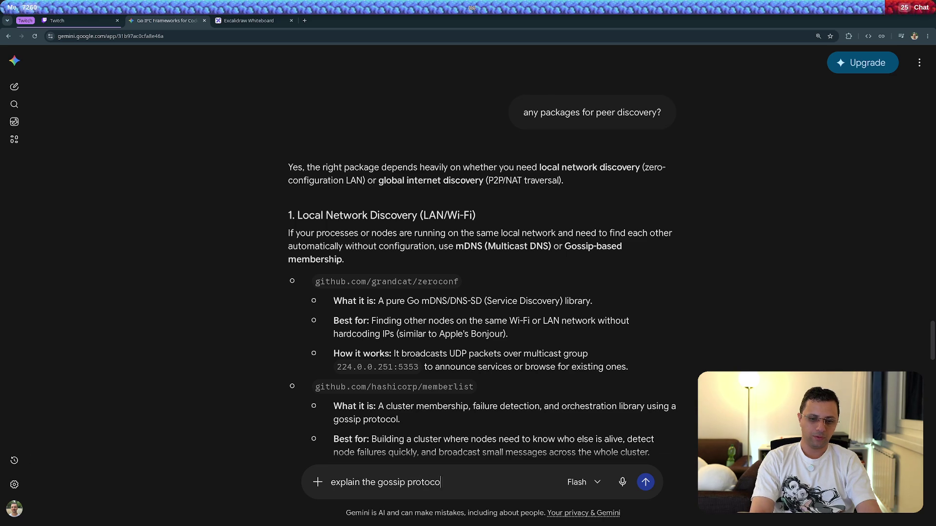
{"action": "key", "text": "Return"}
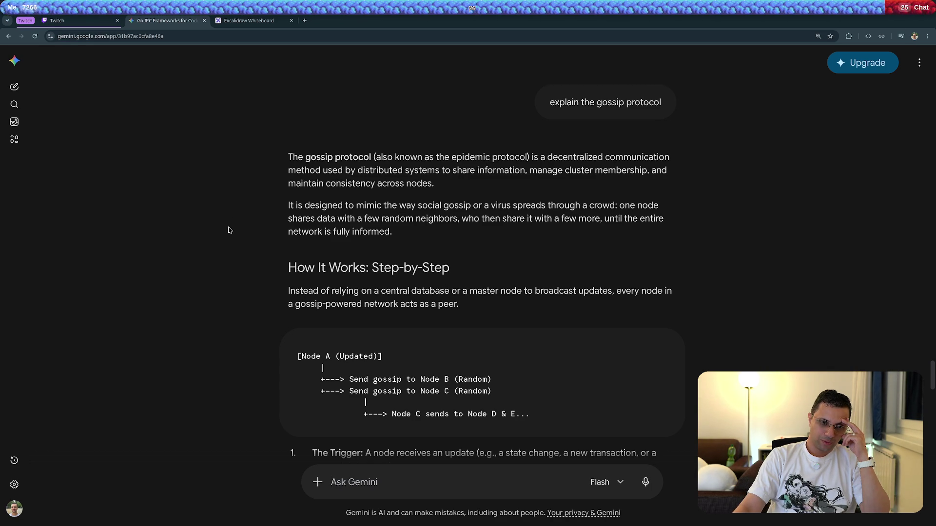
{"action": "scroll", "coordinate": [229, 231], "scroll_direction": "down", "scroll_amount": 1}
{"action": "scroll", "coordinate": [229, 231], "scroll_direction": "down", "scroll_amount": 1}
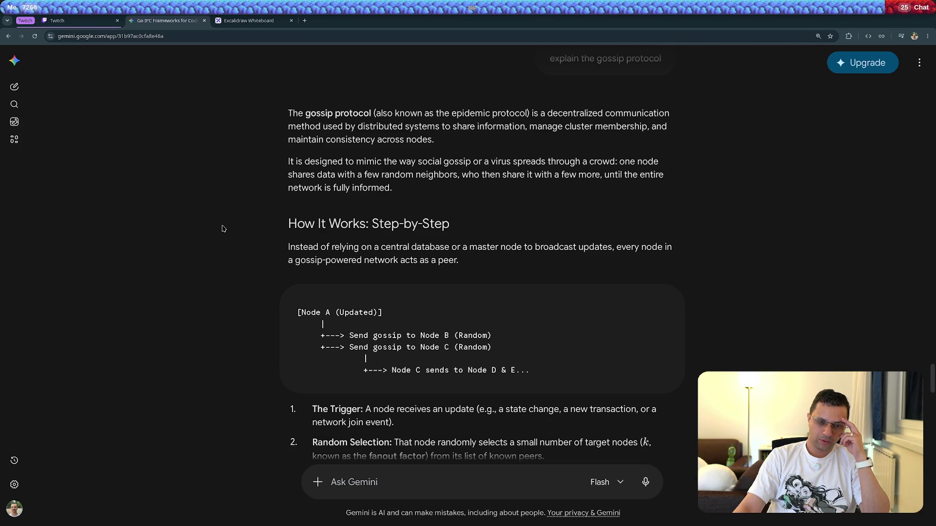
{"action": "scroll", "coordinate": [223, 228], "scroll_direction": "down", "scroll_amount": 3}
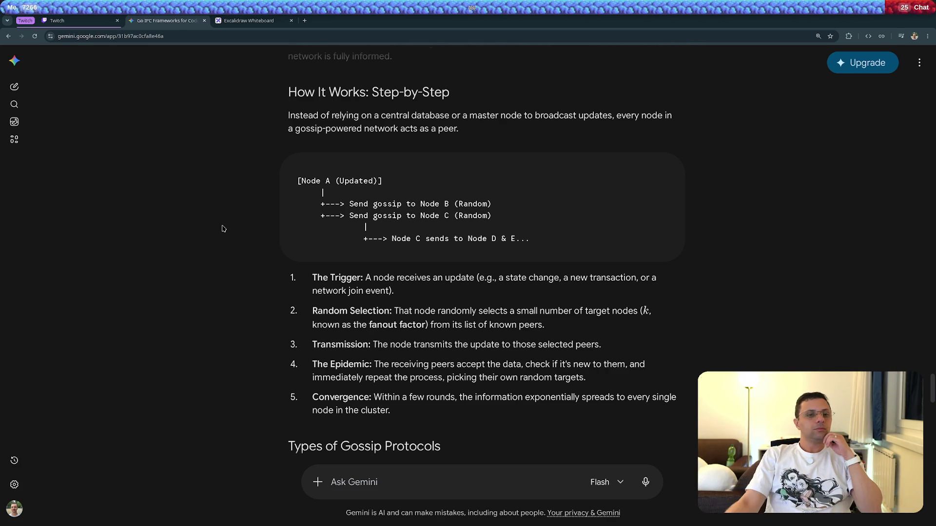
{"action": "scroll", "coordinate": [222, 228], "scroll_direction": "down", "scroll_amount": 2}
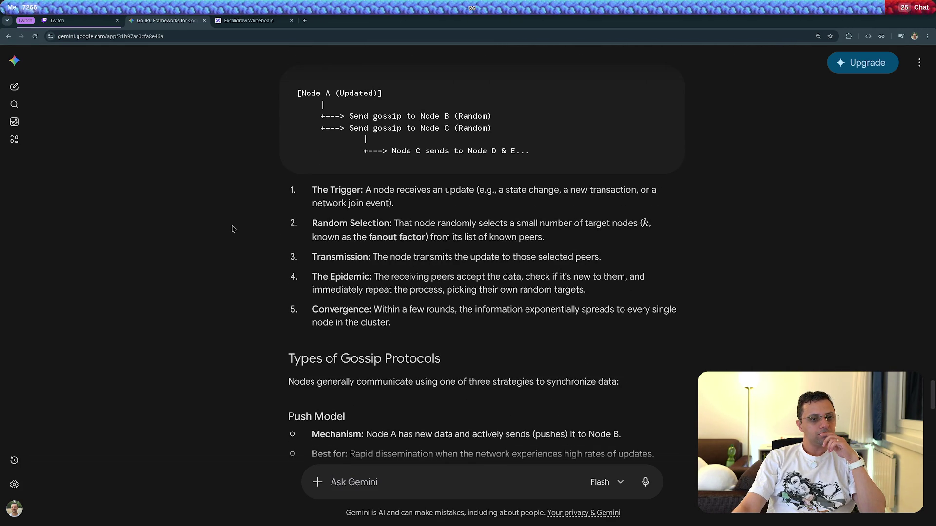
{"action": "scroll", "coordinate": [232, 229], "scroll_direction": "down", "scroll_amount": 1}
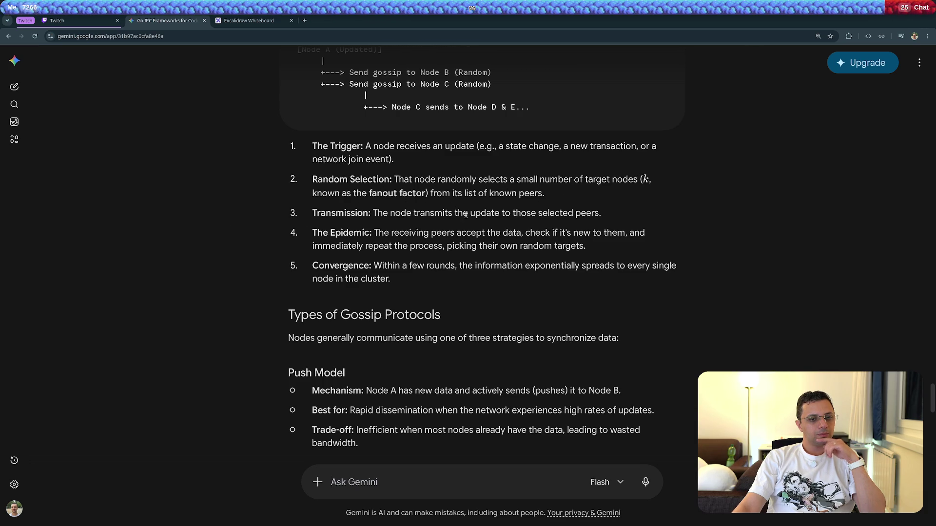
{"action": "scroll", "coordinate": [200, 243], "scroll_direction": "down", "scroll_amount": 2}
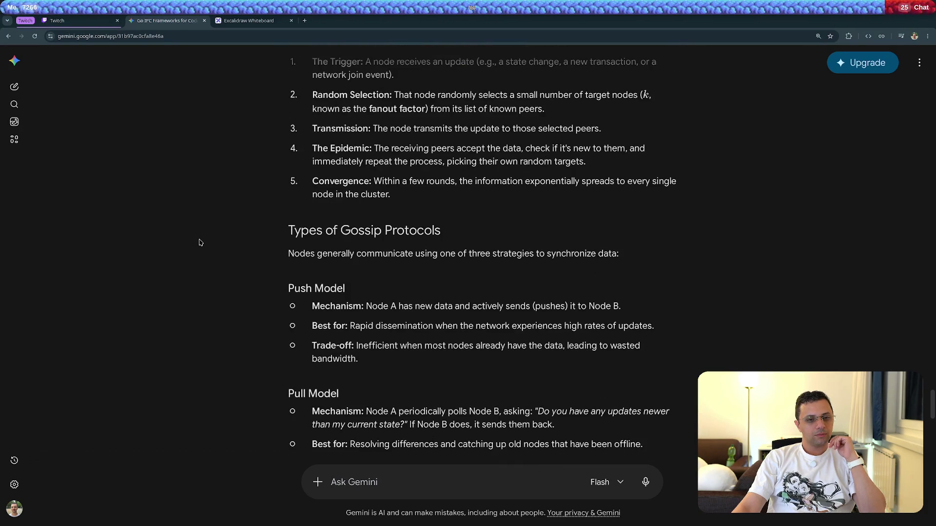
Read through the gossip answer's Core Characteristics and Real-World Use Cases, then open a blank tab
{"action": "scroll", "coordinate": [199, 242], "scroll_direction": "down", "scroll_amount": 1}
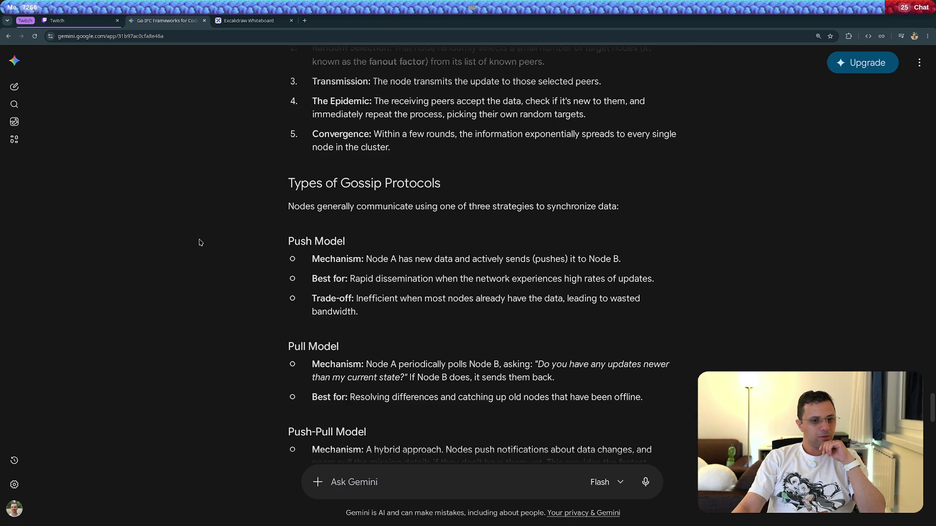
{"action": "scroll", "coordinate": [199, 243], "scroll_direction": "down", "scroll_amount": 5}
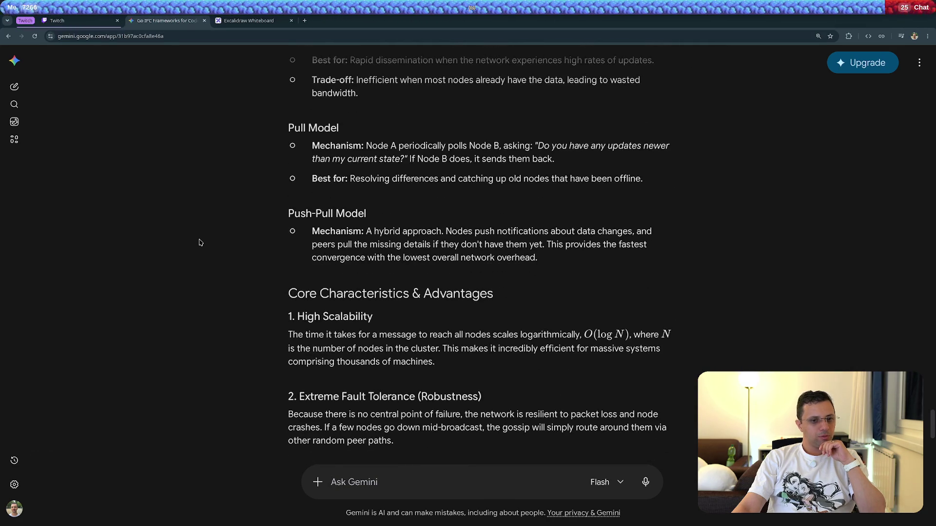
{"action": "scroll", "coordinate": [199, 242], "scroll_direction": "down", "scroll_amount": 2}
{"action": "scroll", "coordinate": [199, 242], "scroll_direction": "up", "scroll_amount": 5}
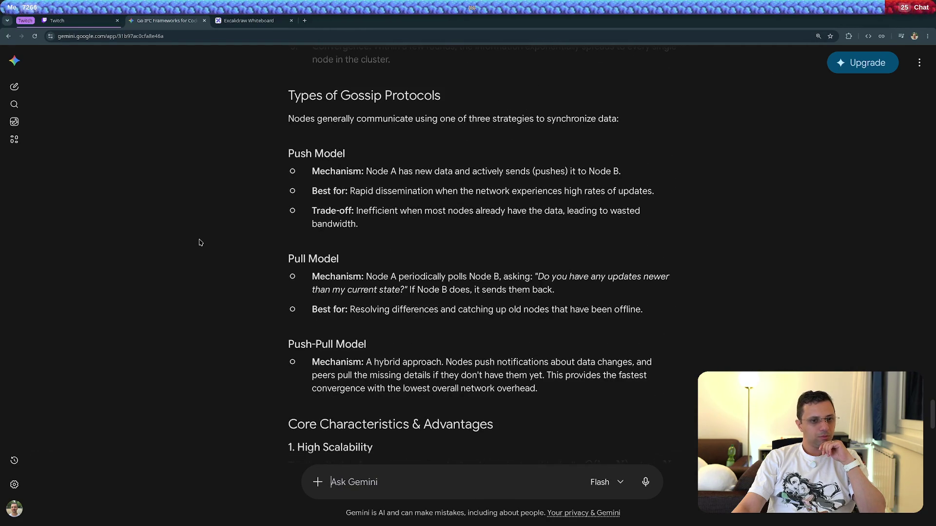
{"action": "scroll", "coordinate": [199, 242], "scroll_direction": "down", "scroll_amount": 1}
{"action": "scroll", "coordinate": [199, 242], "scroll_direction": "down", "scroll_amount": 4}
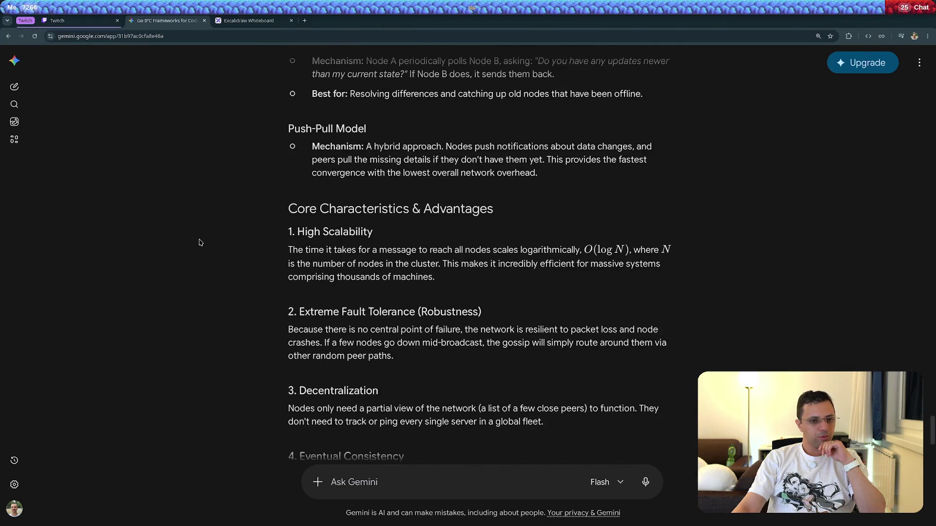
{"action": "scroll", "coordinate": [199, 242], "scroll_direction": "down", "scroll_amount": 4}
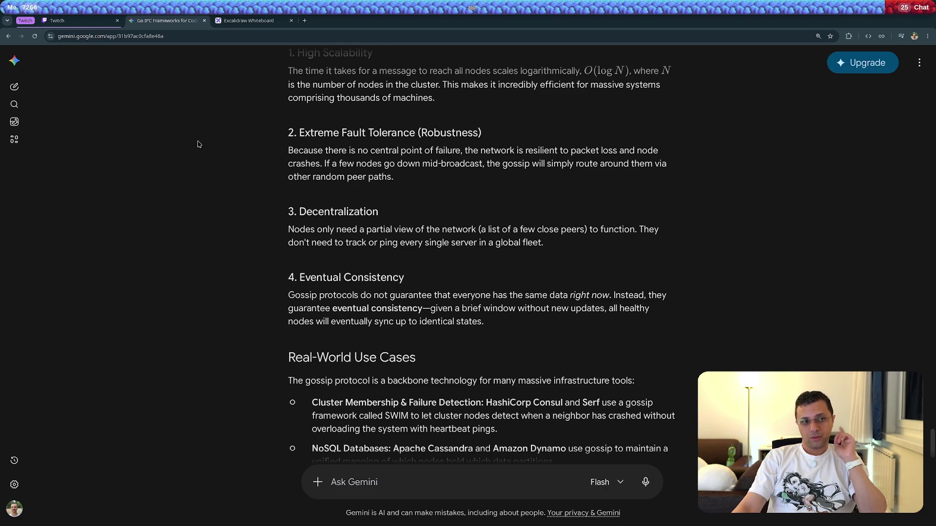
{"action": "scroll", "coordinate": [261, 147], "scroll_direction": "up", "scroll_amount": 10}
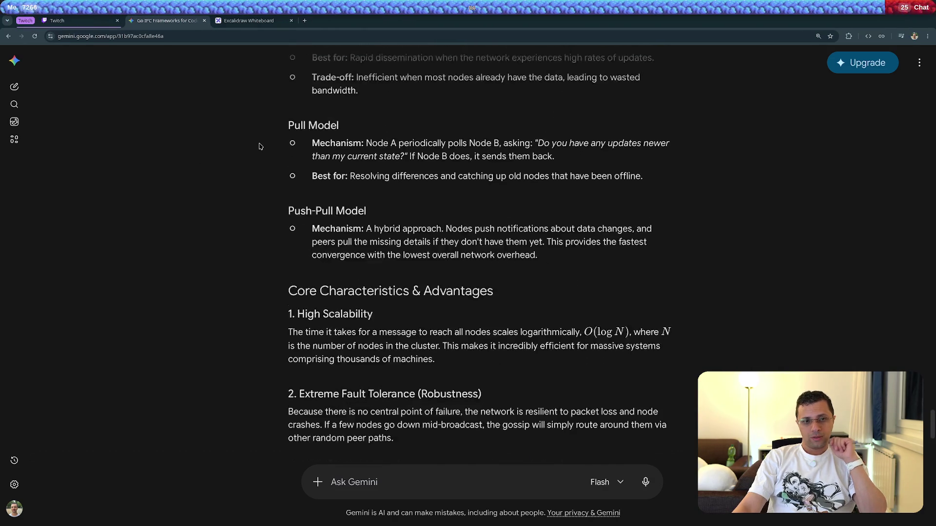
{"action": "left_click", "coordinate": [305, 21]}
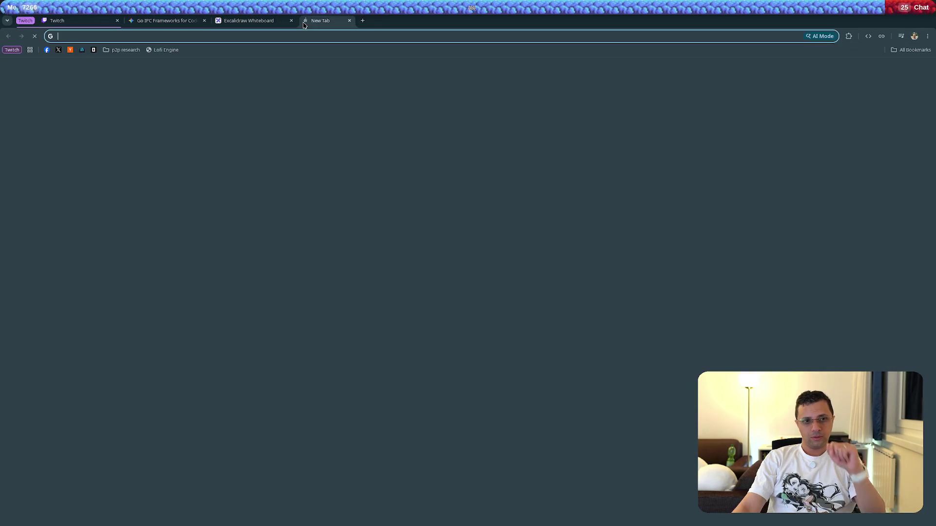
Search Google for 'go net/rpc' and open the net/rpc package documentation result
{"action": "type", "text": "go nee"}
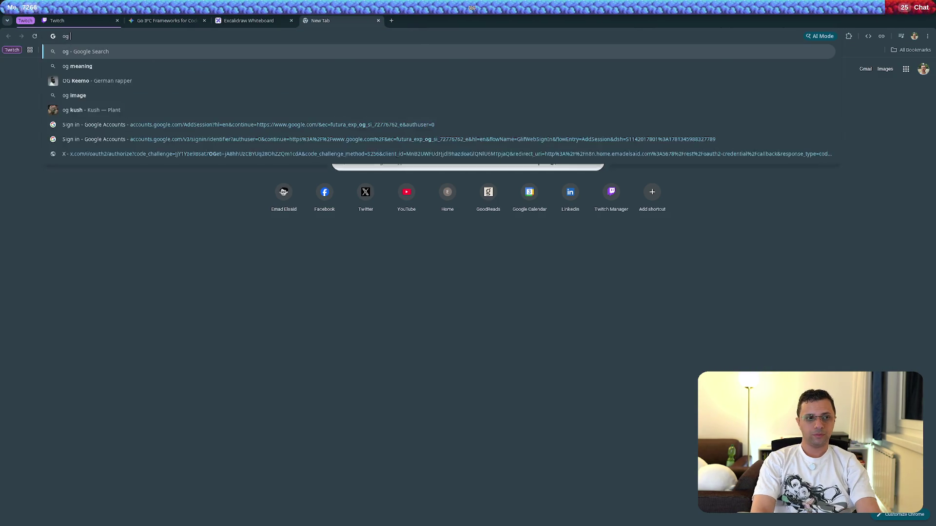
{"action": "key", "text": "BackSpace"}
{"action": "type", "text": "t/rpc"}
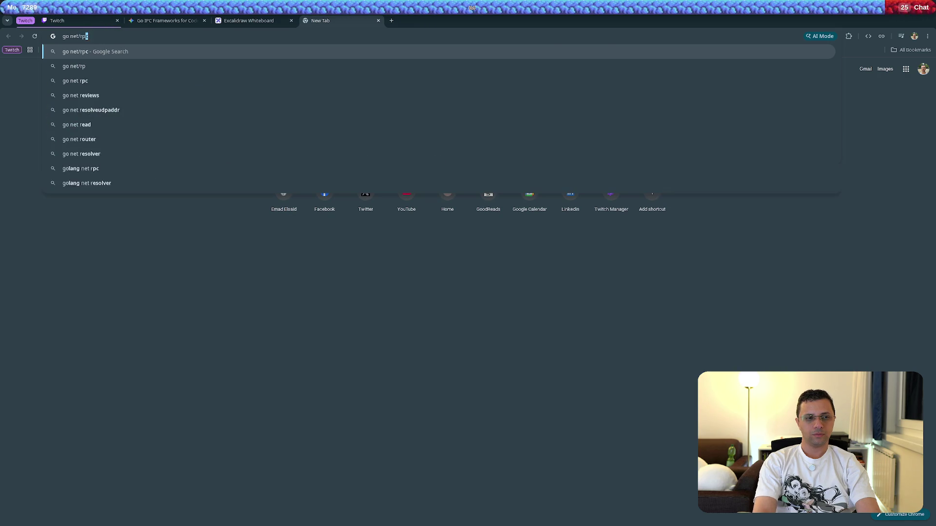
{"action": "key", "text": "Return"}
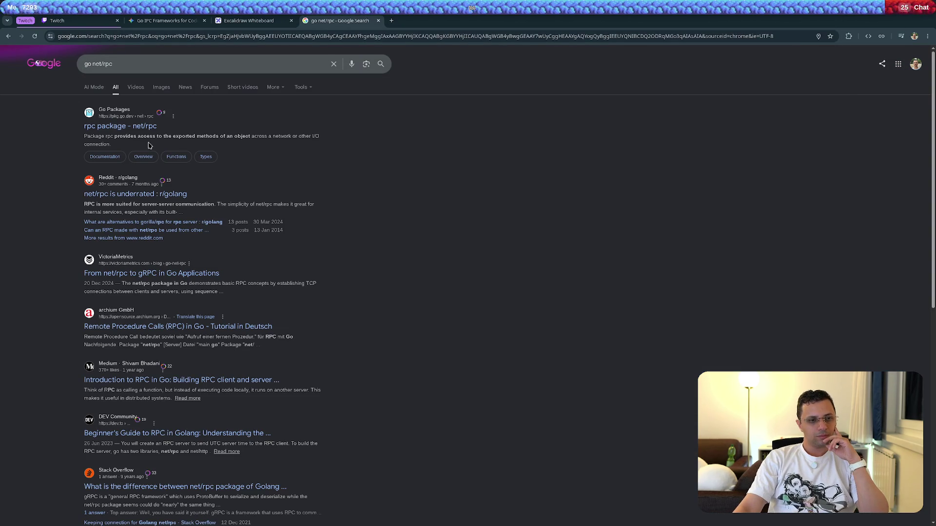
{"action": "left_click", "coordinate": [141, 127]}
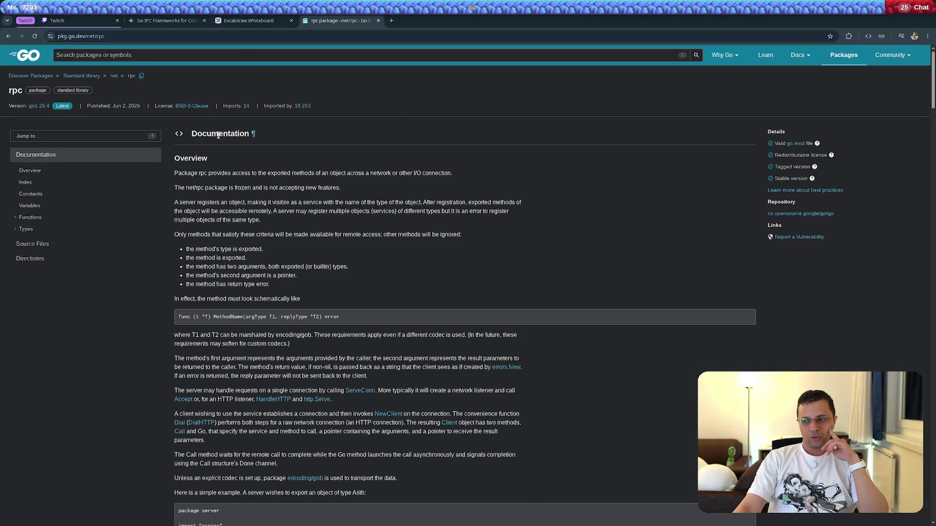
Scroll into the net/rpc Overview, showing the frozen-package note and method criteria for remote access
{"action": "scroll", "coordinate": [577, 211], "scroll_direction": "down", "scroll_amount": 1}
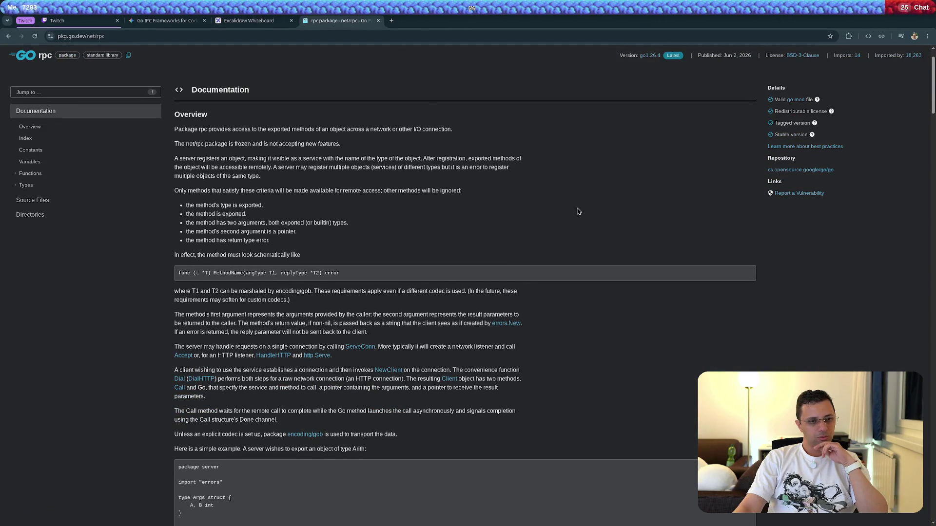